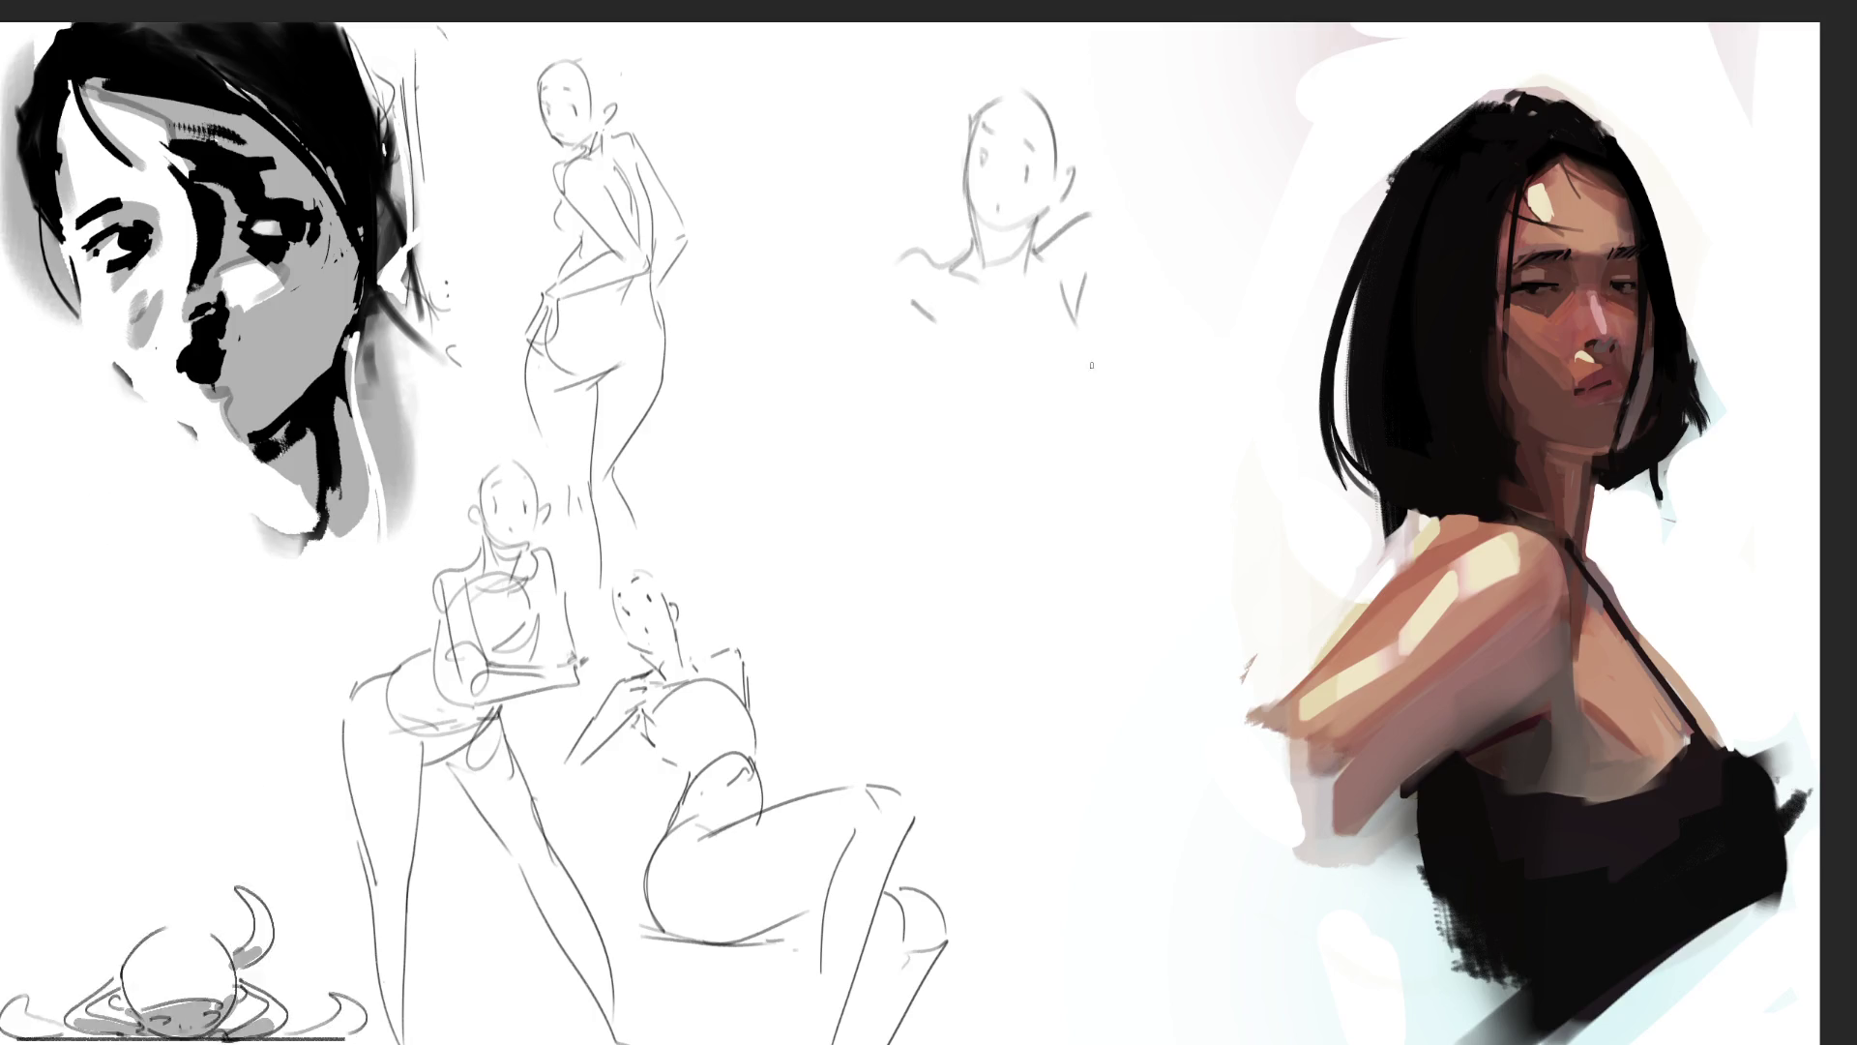
# Step: Outline the standing figure's torso, with the left waist and hip and the right side down to the hip
pyautogui.moveTo(1088, 354); pyautogui.dragTo(1093, 474)
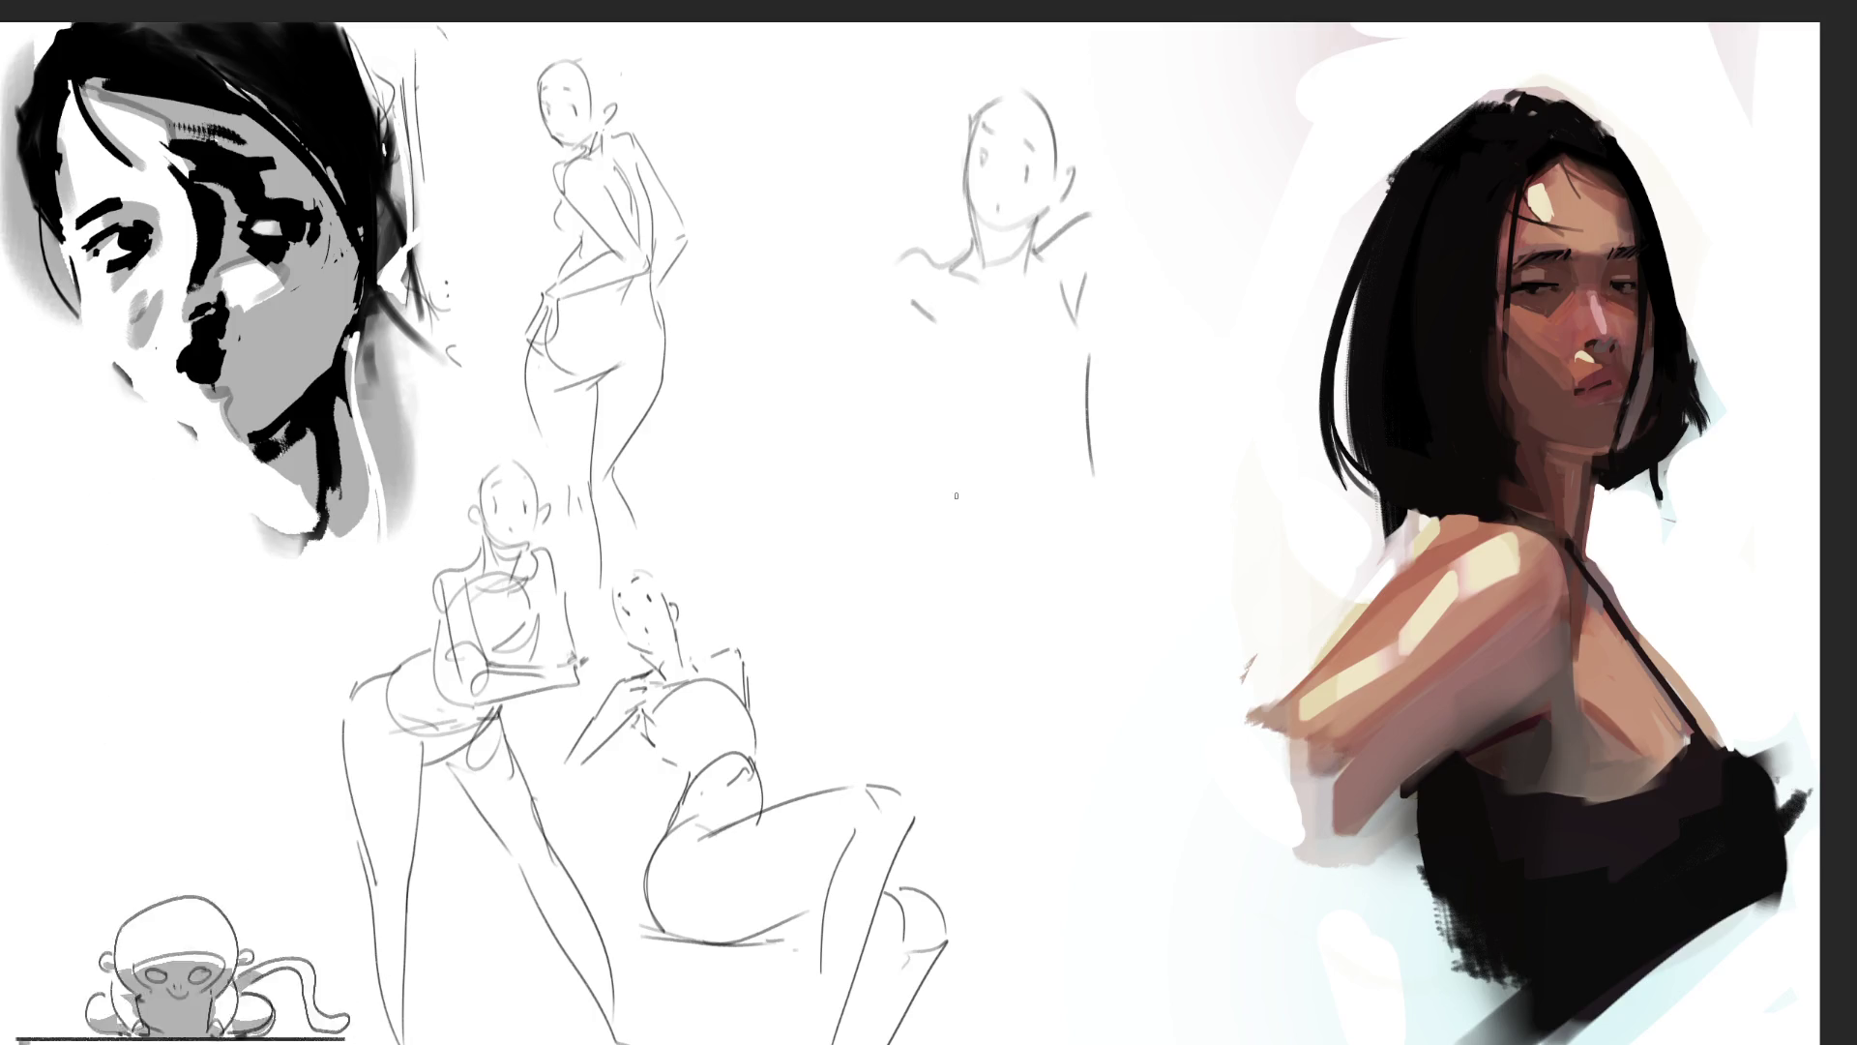
pyautogui.moveTo(935, 378); pyautogui.dragTo(965, 433)
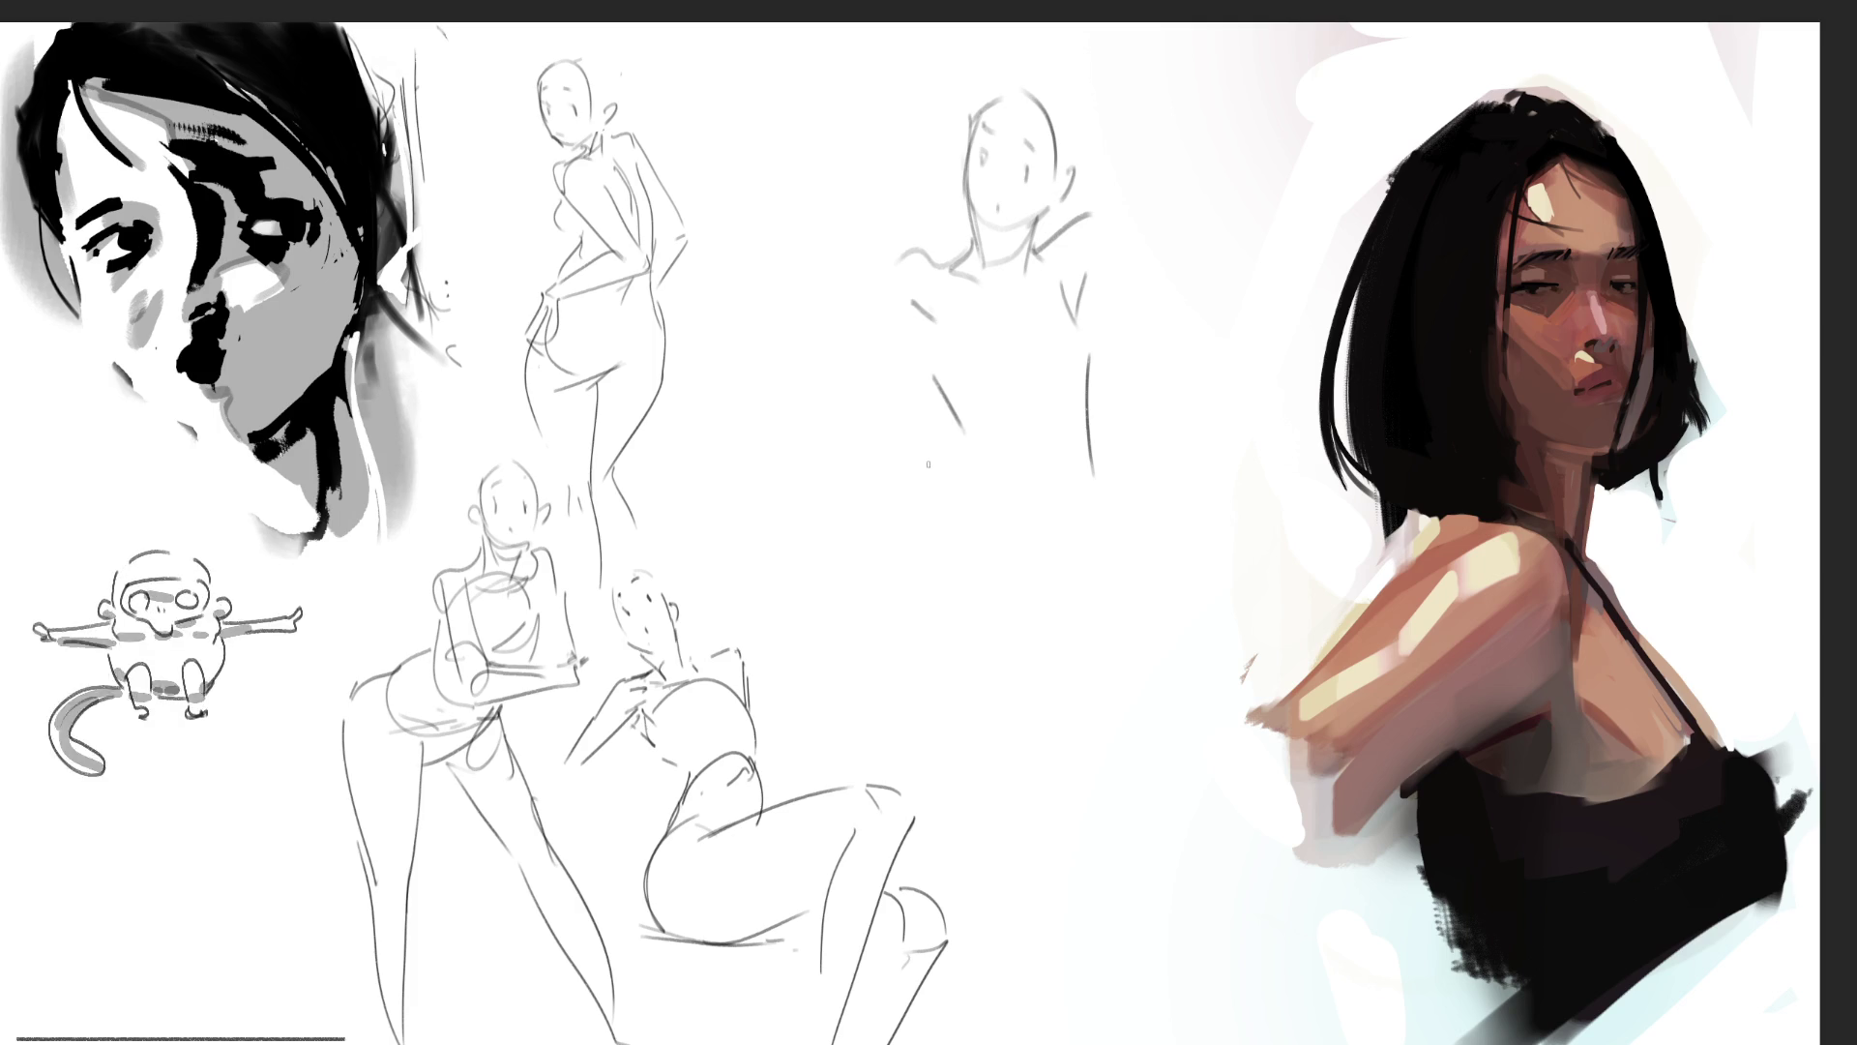
pyautogui.moveTo(962, 431); pyautogui.dragTo(934, 578)
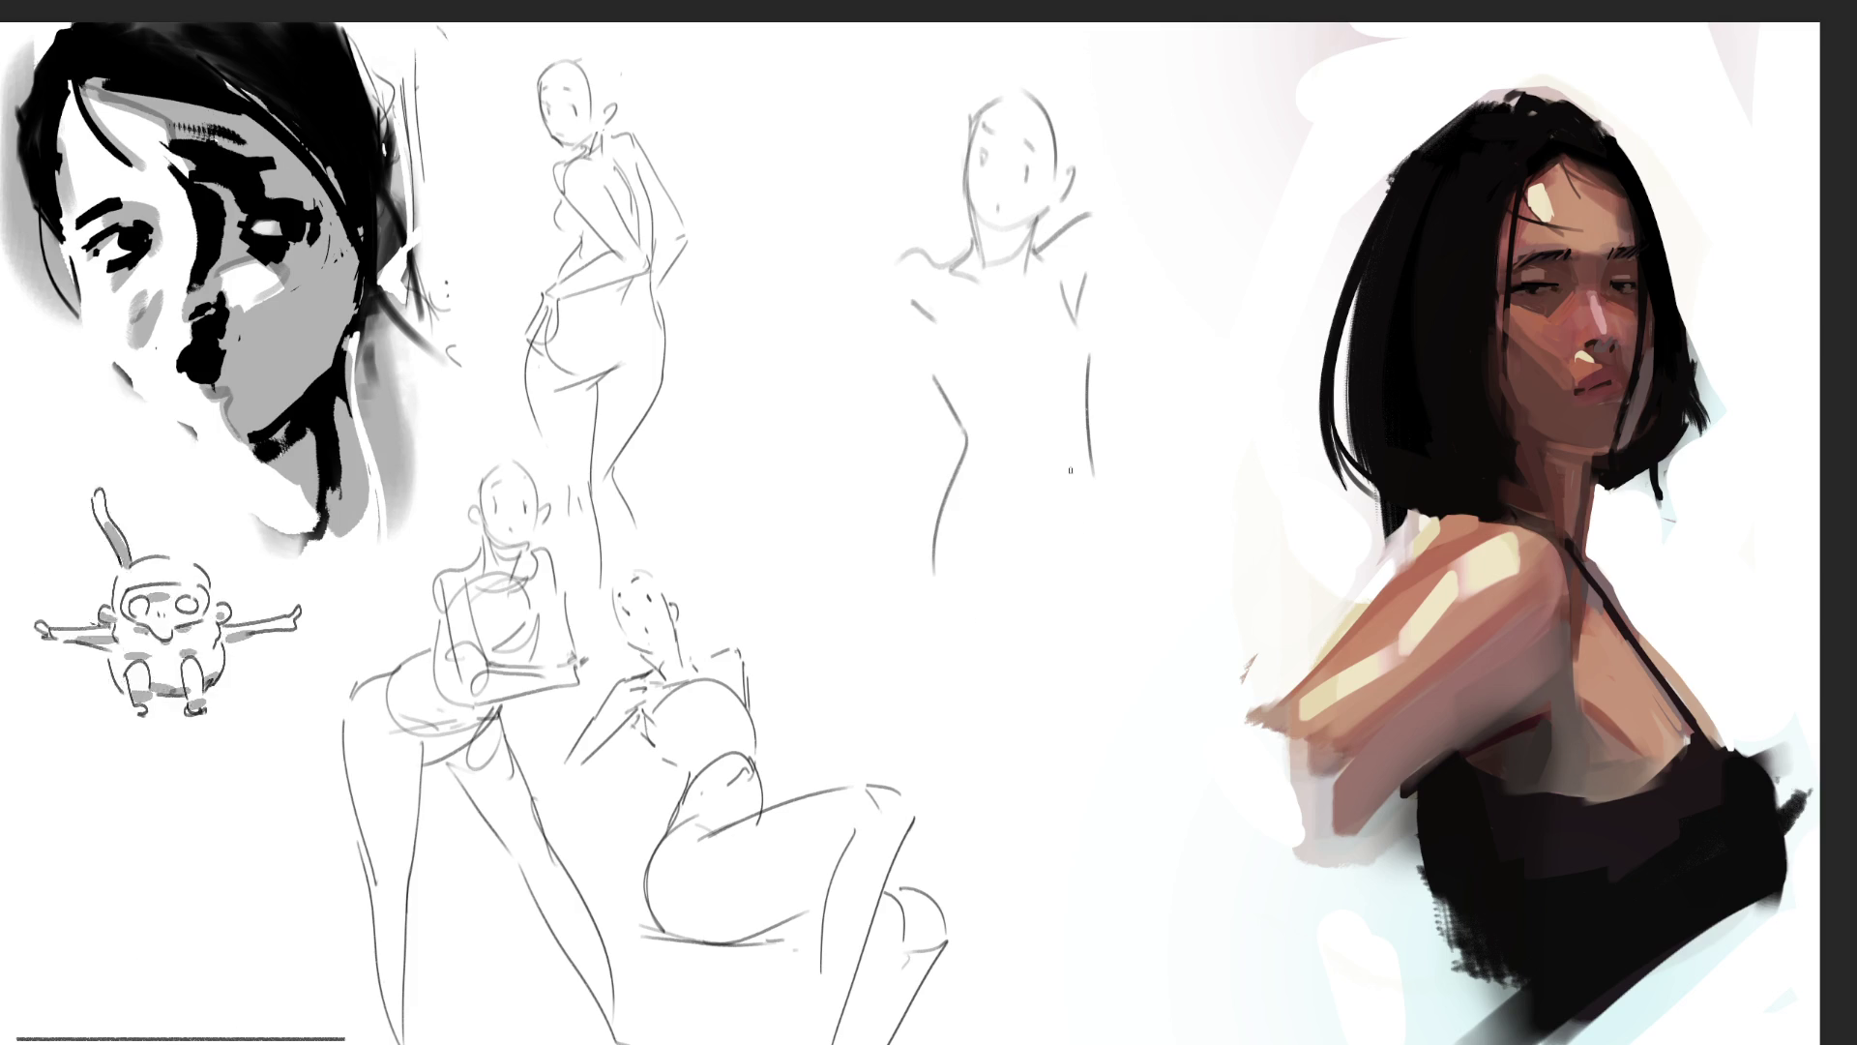
pyautogui.moveTo(1098, 433)
pyautogui.mouseDown()
pyautogui.moveTo(1179, 671)
pyautogui.moveTo(1134, 873)
pyautogui.mouseUp()
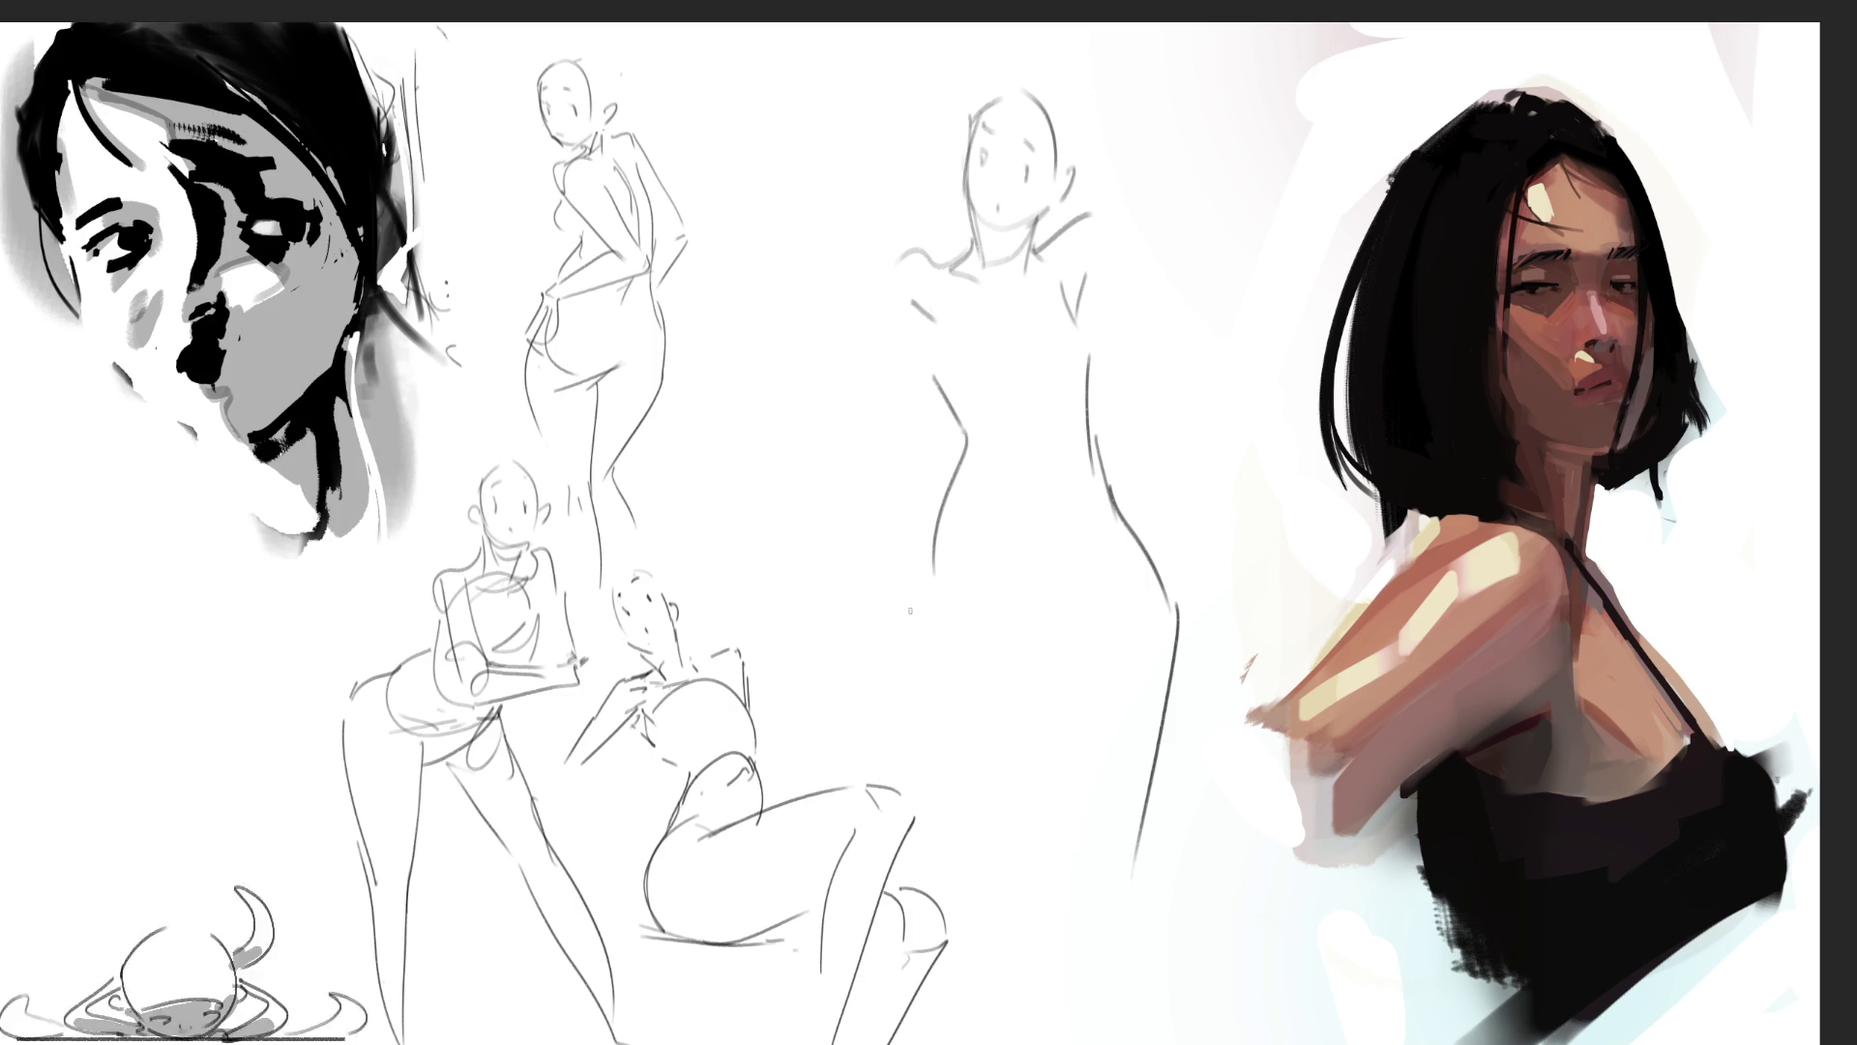
# Step: Draw the left, inner and right leg contours, redoing the left leg stroke once
pyautogui.moveTo(930, 582); pyautogui.dragTo(1027, 795)
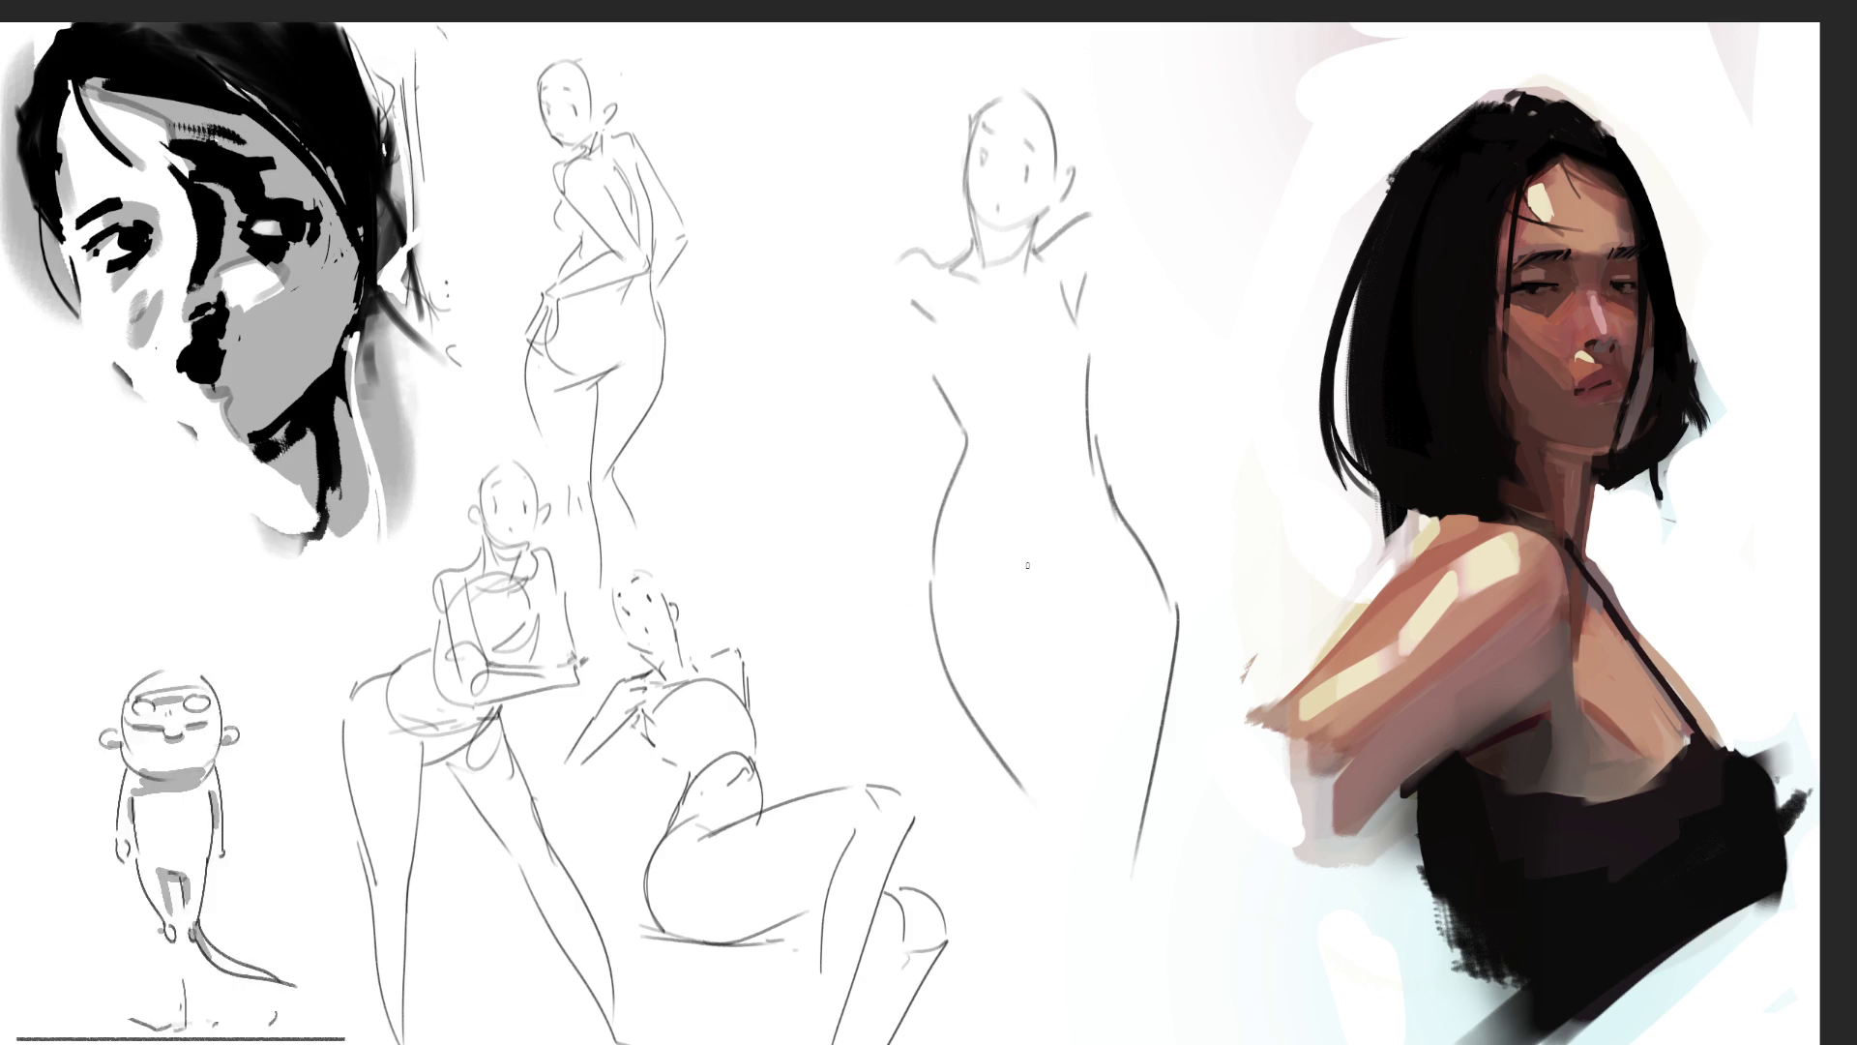
pyautogui.hotkey('ctrl', 'z')
pyautogui.moveTo(930, 581); pyautogui.dragTo(1026, 813)
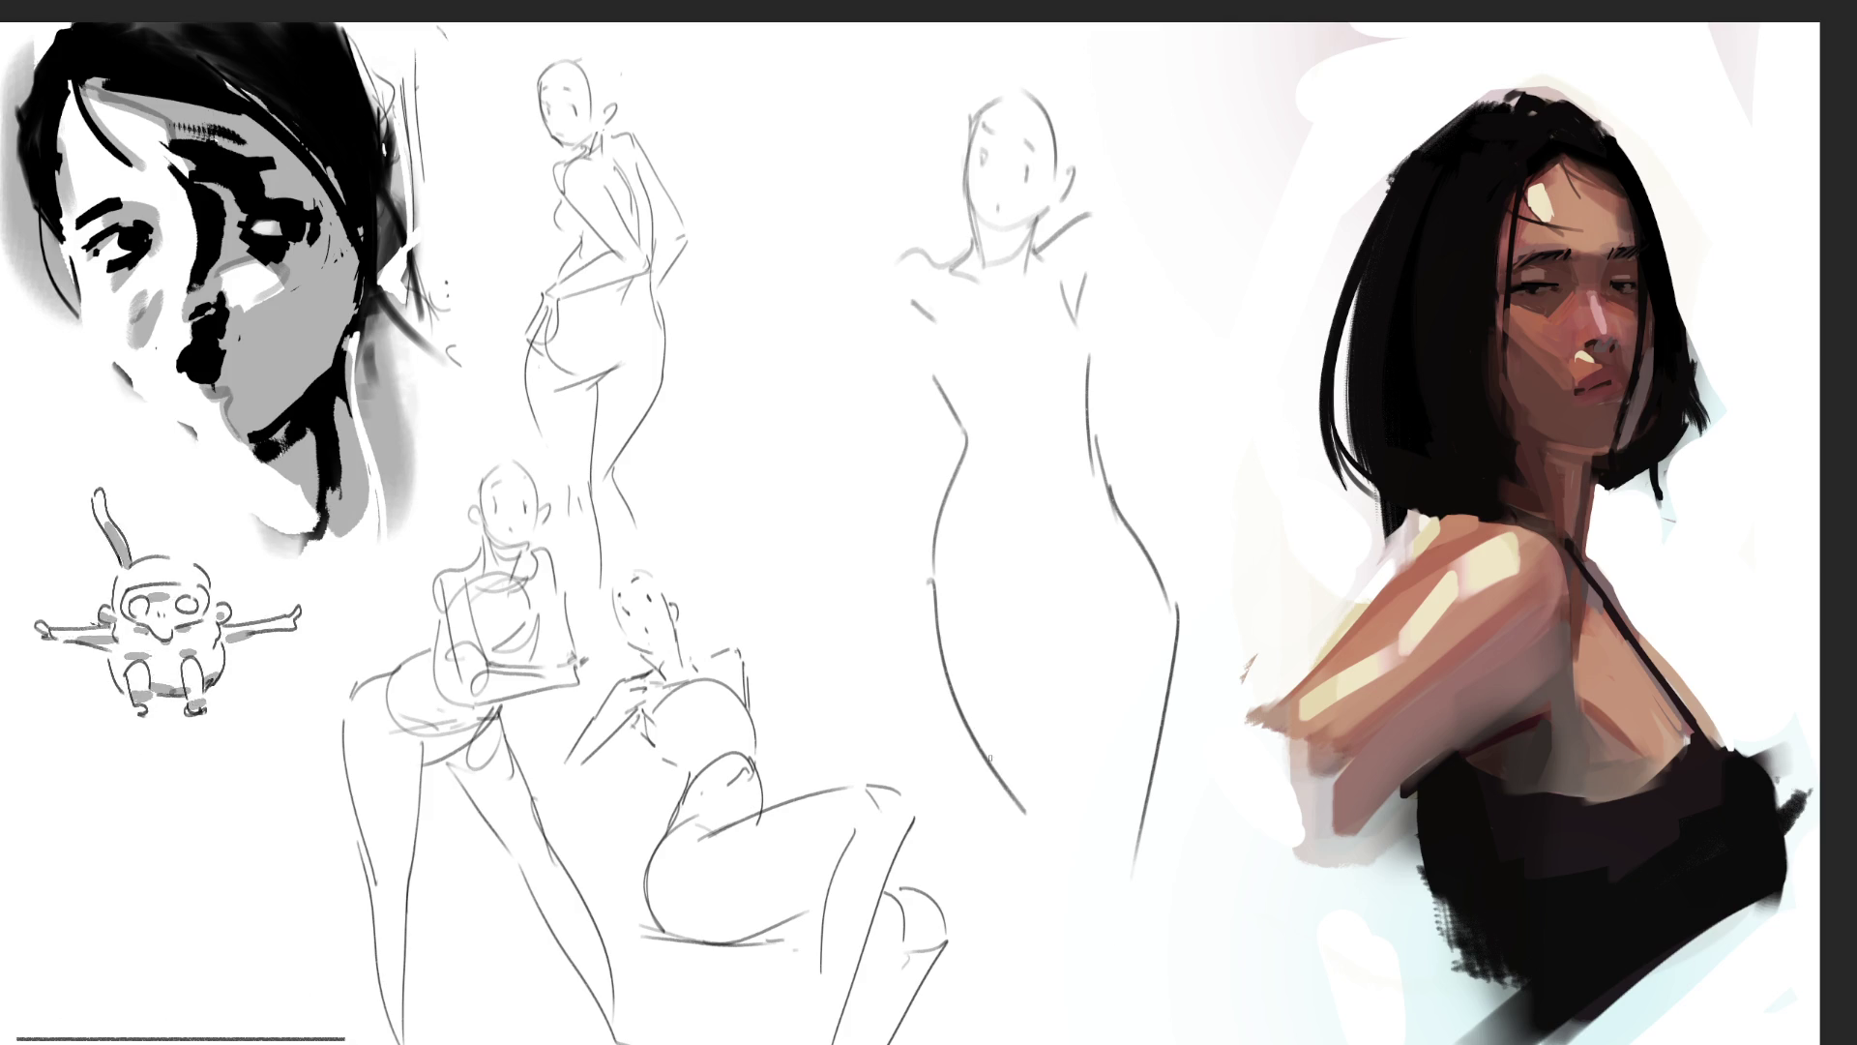
pyautogui.moveTo(1021, 595)
pyautogui.mouseDown()
pyautogui.moveTo(1081, 672)
pyautogui.moveTo(1090, 870)
pyautogui.moveTo(1074, 867)
pyautogui.mouseUp()
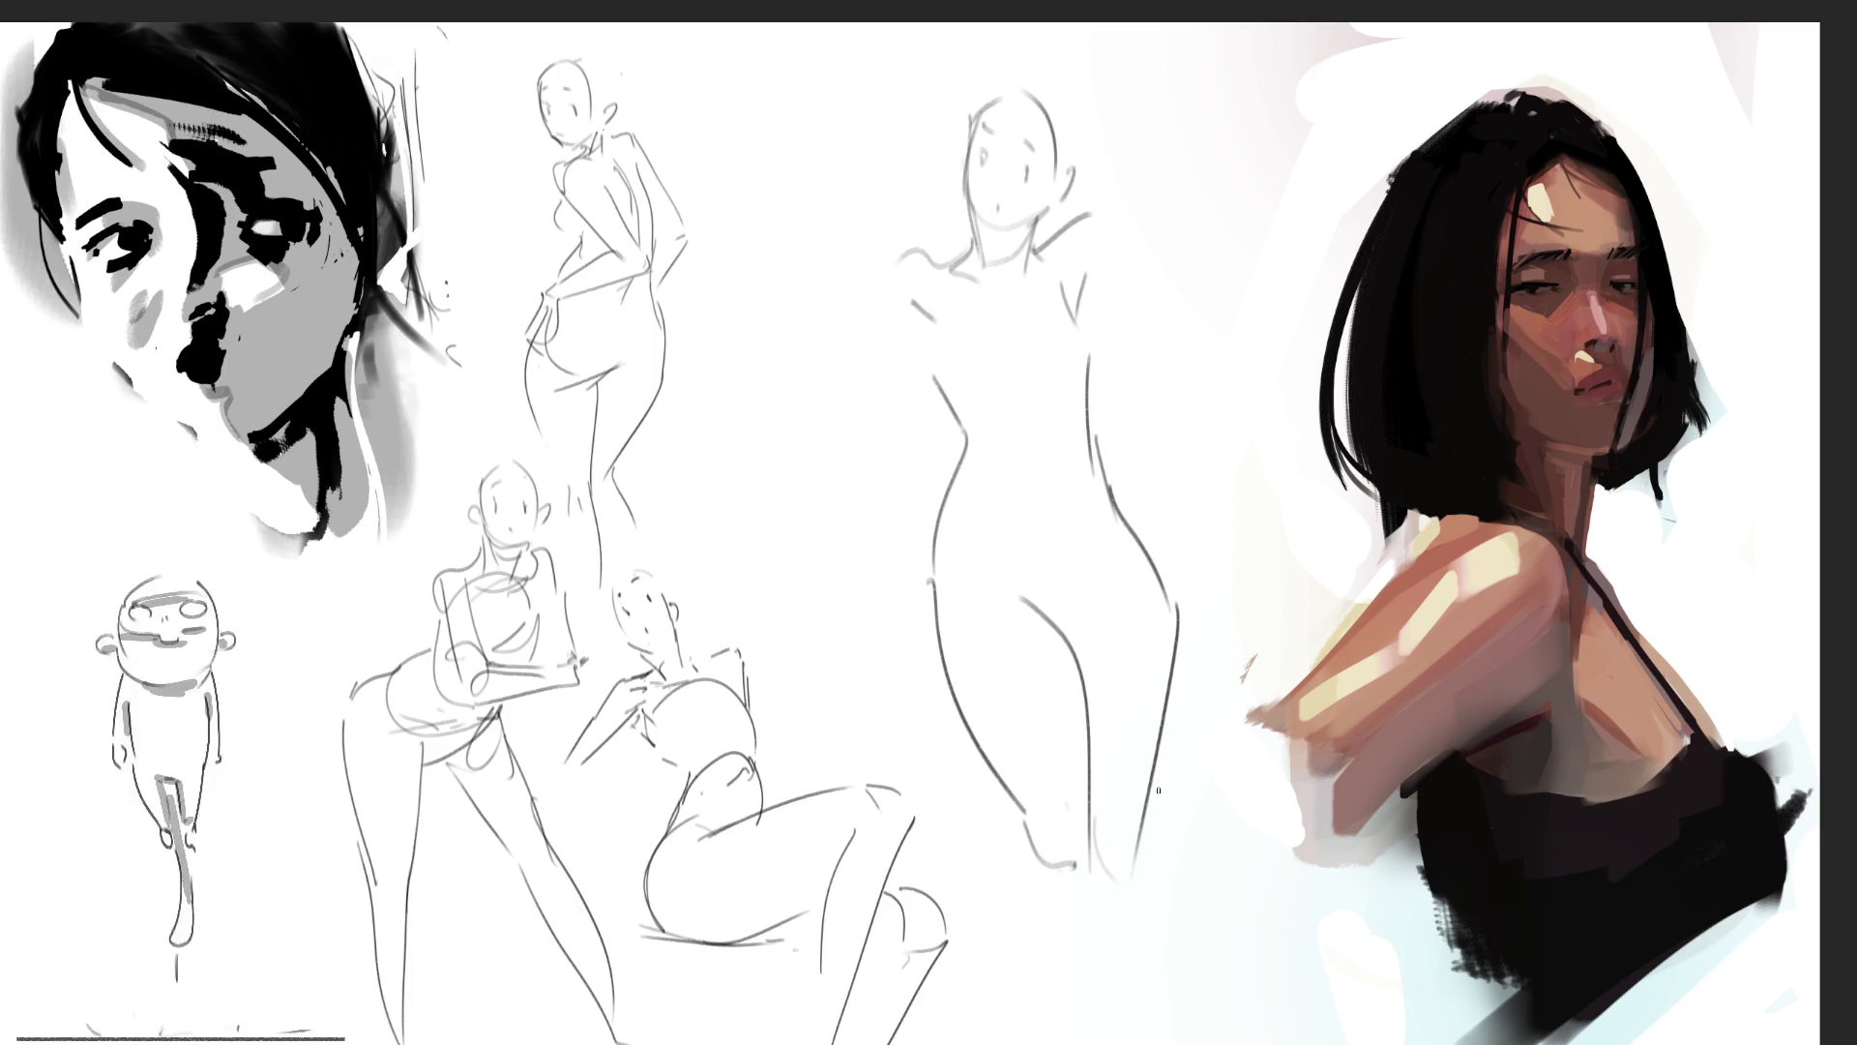
pyautogui.moveTo(1172, 764); pyautogui.dragTo(1157, 1029)
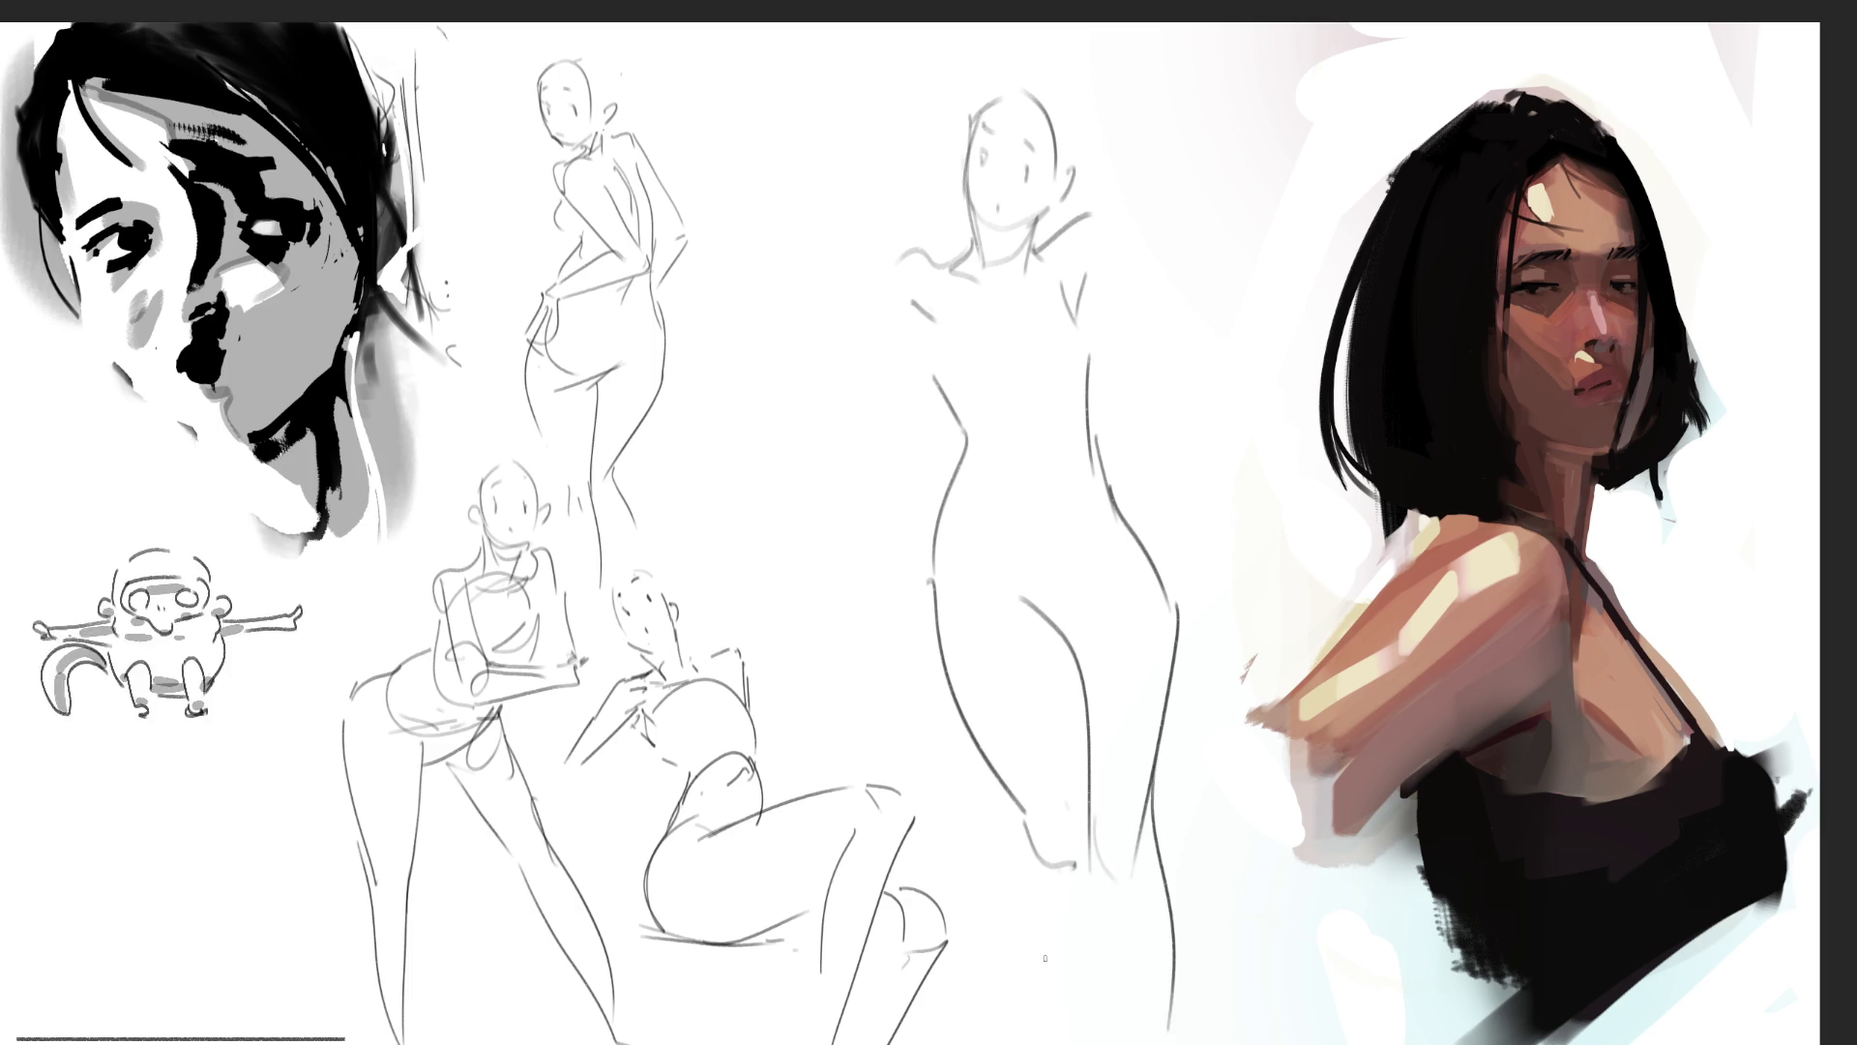
pyautogui.moveTo(1094, 839); pyautogui.dragTo(1114, 1007)
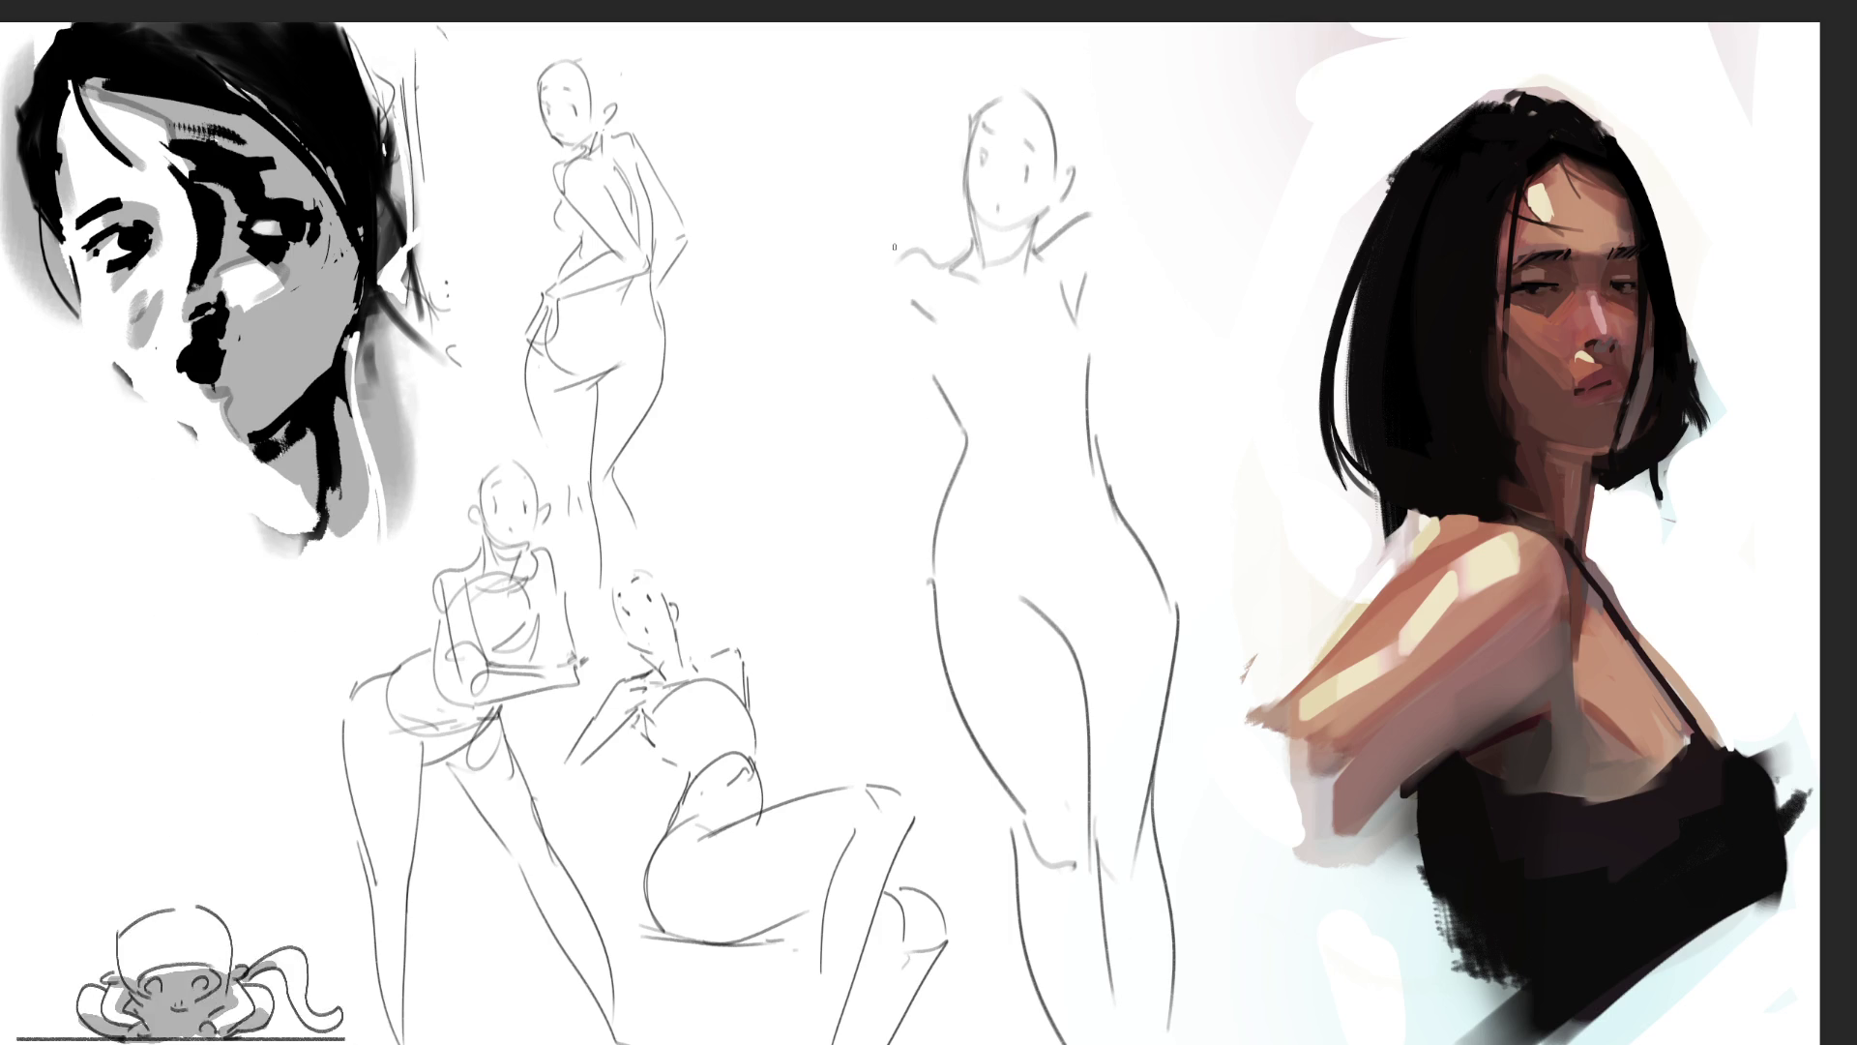
# Step: Sketch a raised left arm from the shoulder, undoing and redrawing its strokes
pyautogui.moveTo(902, 245); pyautogui.dragTo(822, 317)
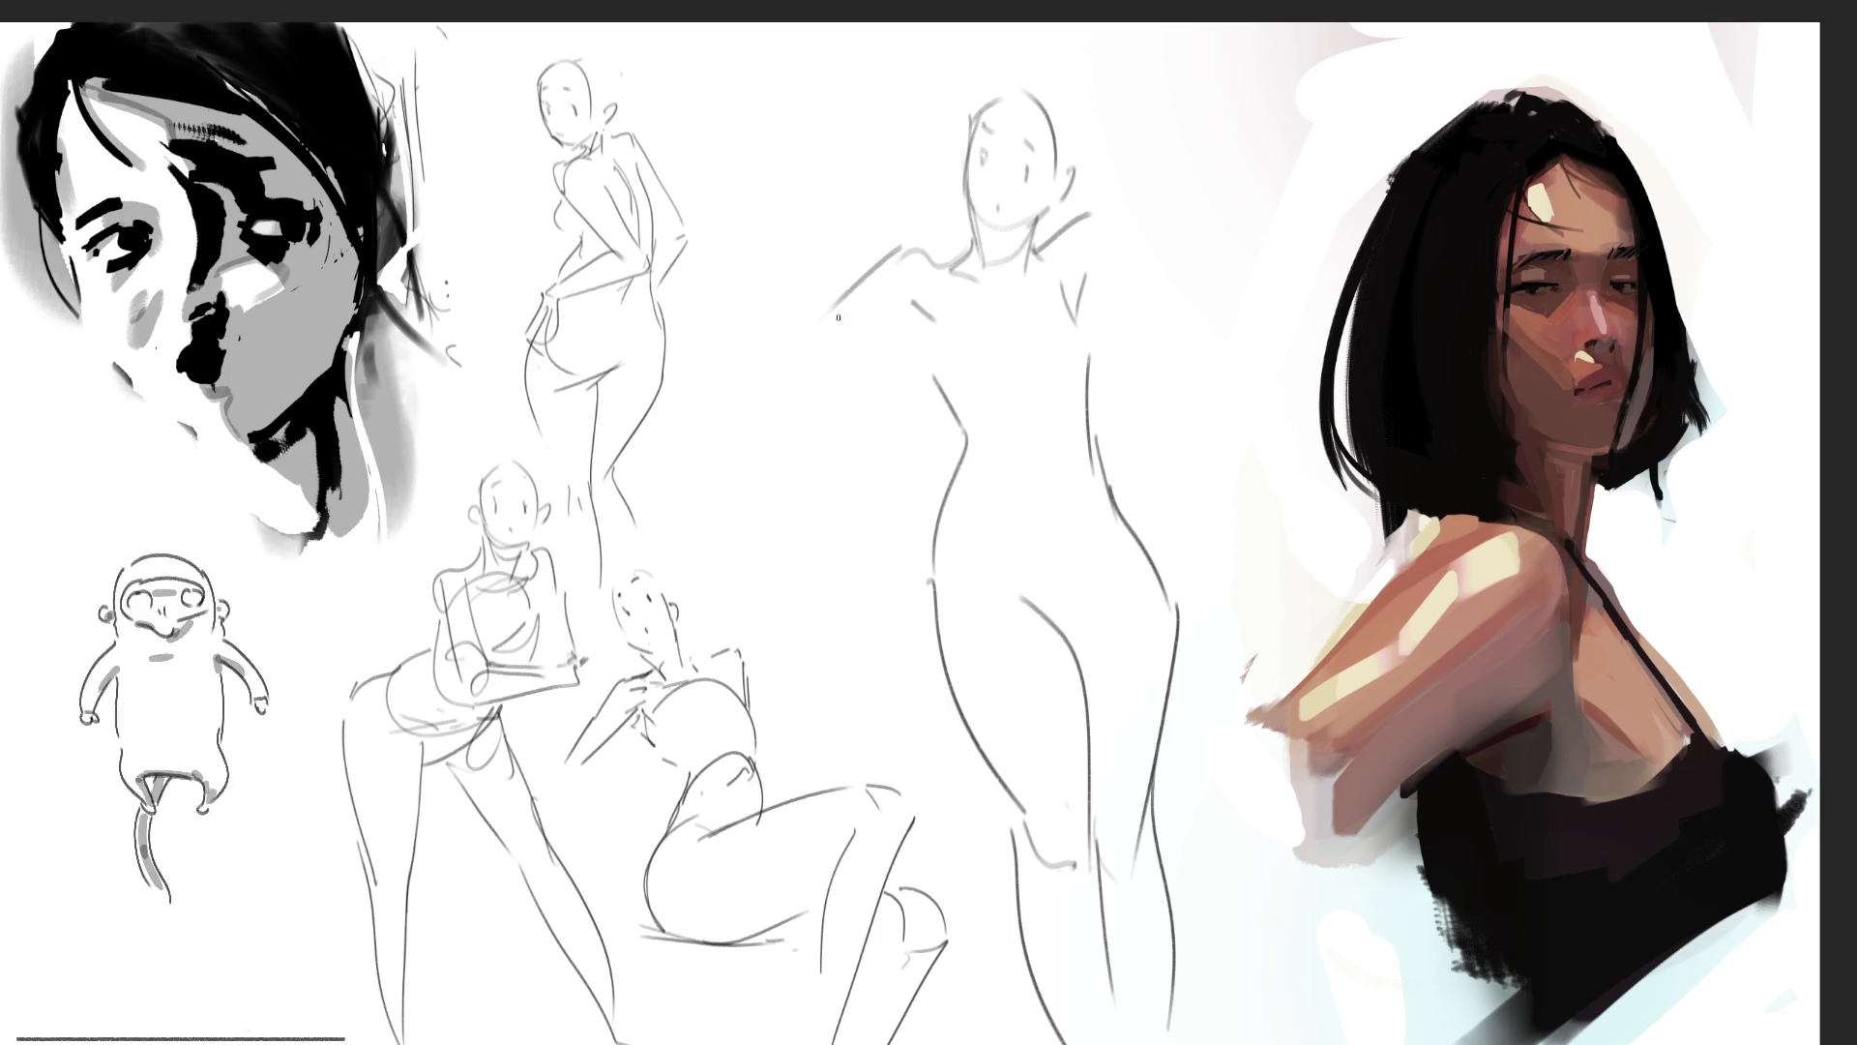
pyautogui.moveTo(903, 247); pyautogui.dragTo(782, 350)
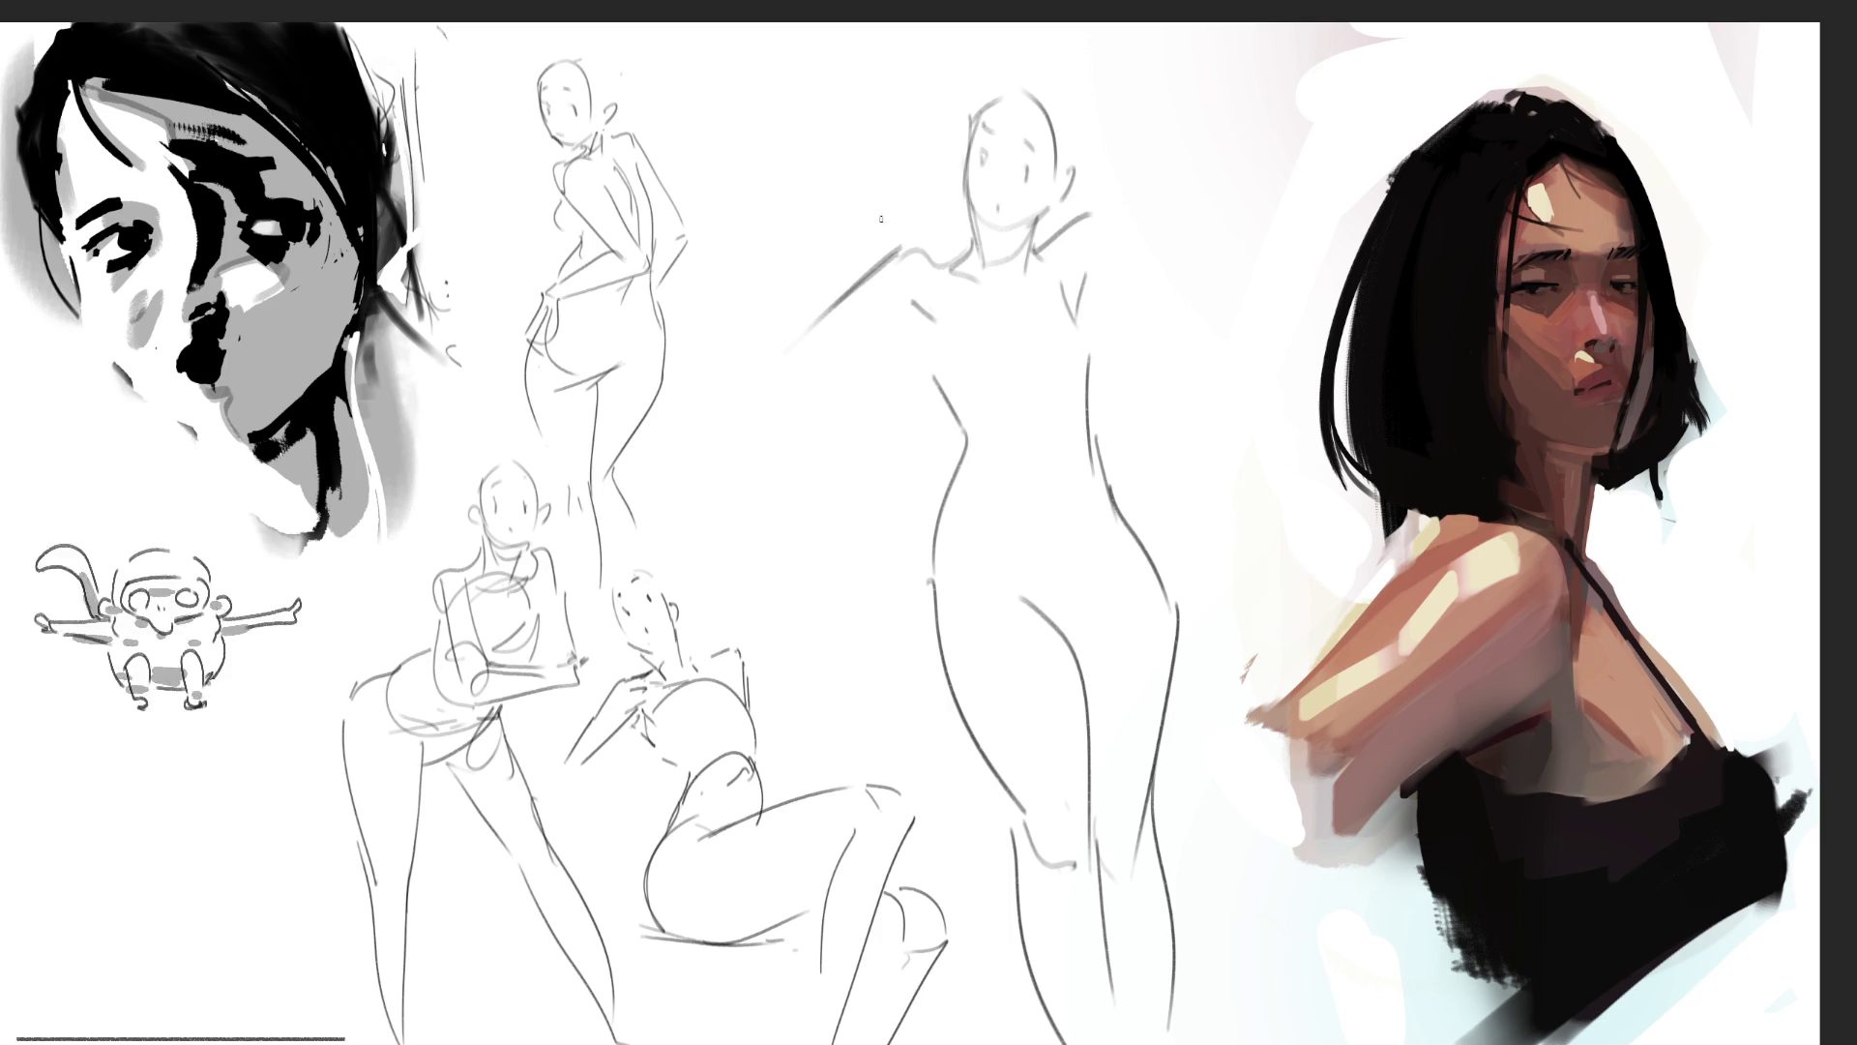
pyautogui.moveTo(853, 214); pyautogui.dragTo(767, 373)
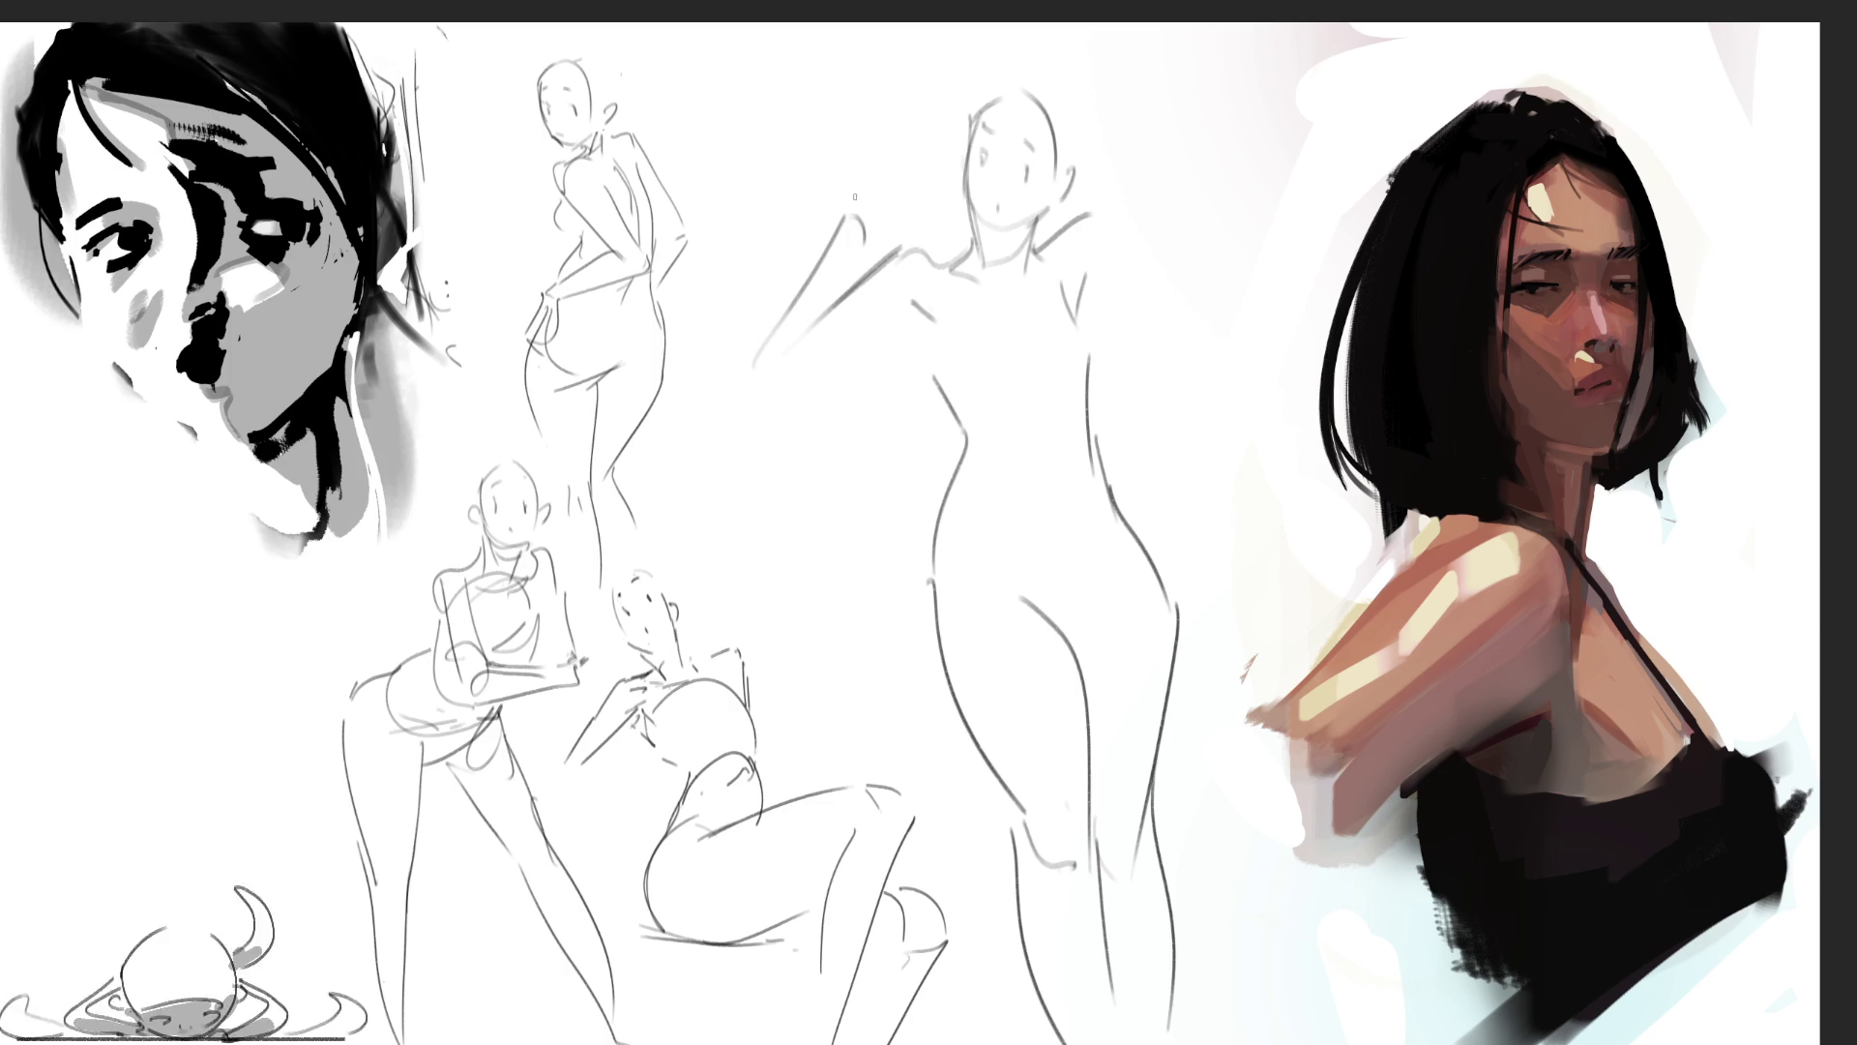
pyautogui.hotkey('ctrl', 'z')
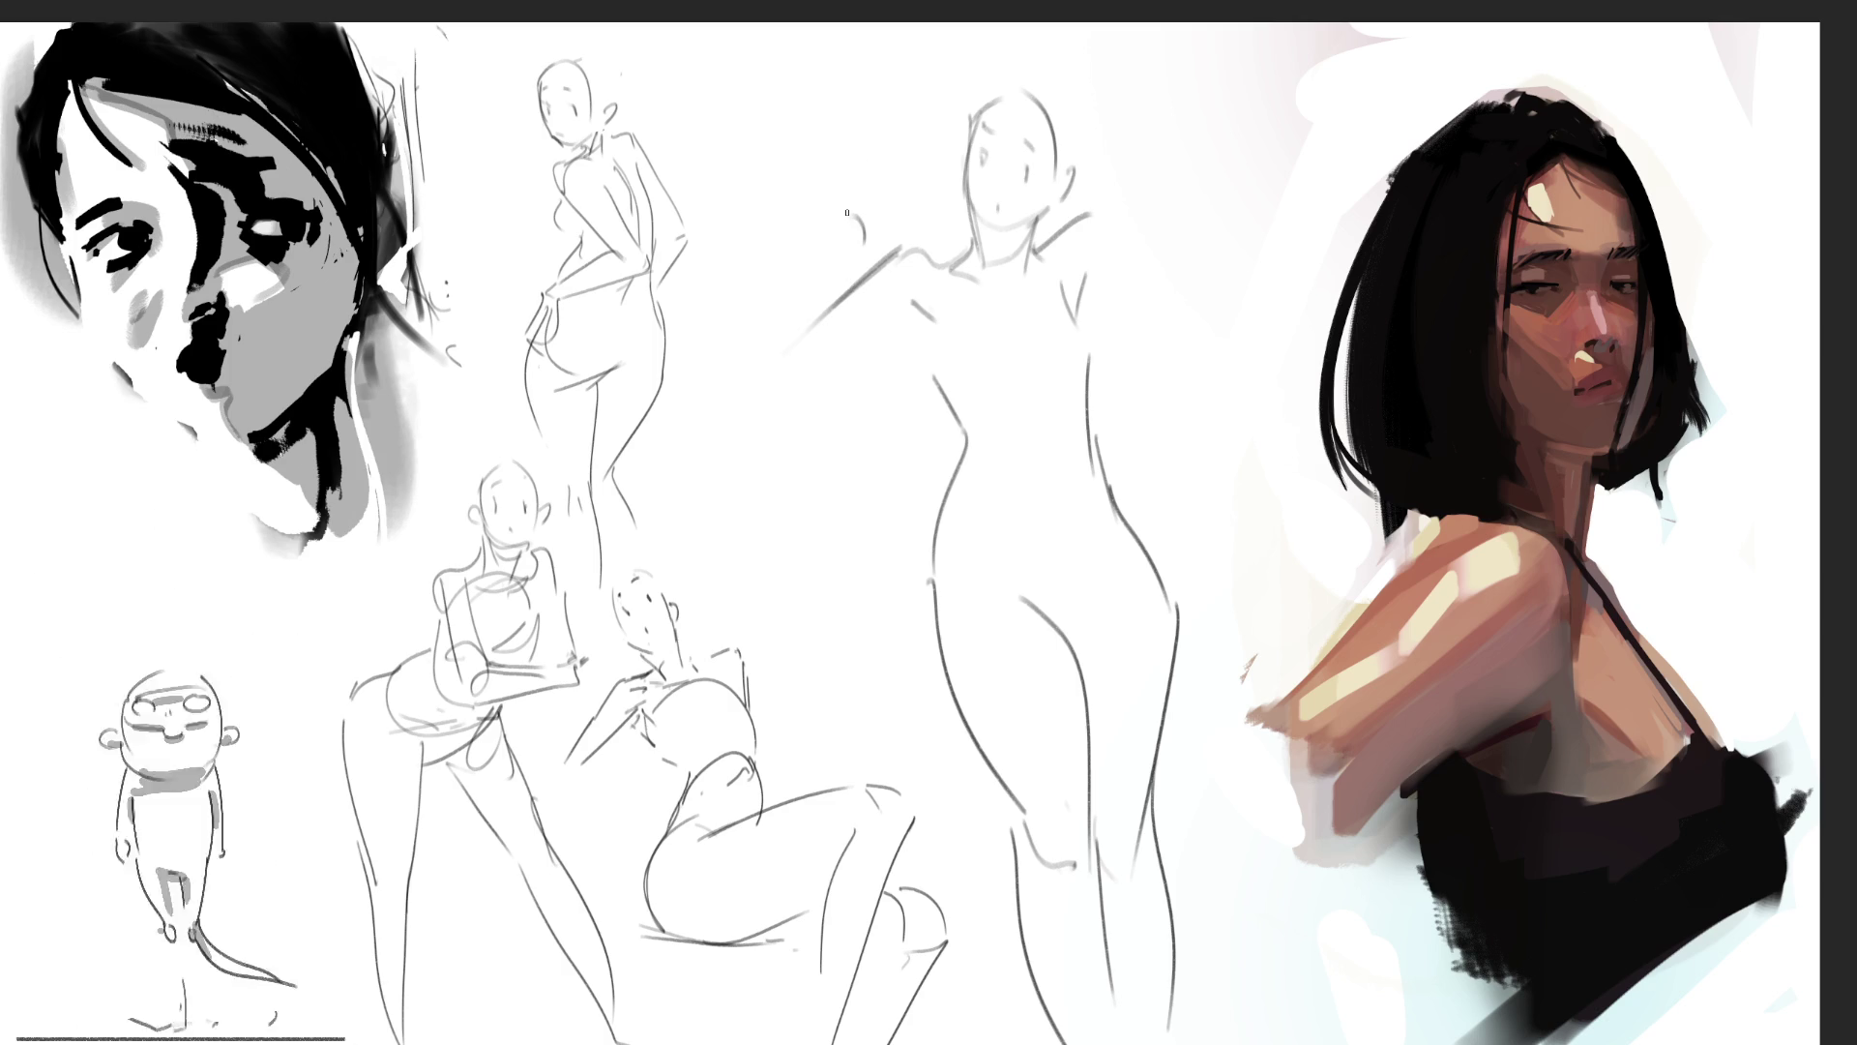
pyautogui.moveTo(847, 212)
pyautogui.mouseDown()
pyautogui.moveTo(754, 370)
pyautogui.moveTo(767, 382)
pyautogui.moveTo(919, 331)
pyautogui.mouseUp()
pyautogui.hotkey('ctrl', 'z')
pyautogui.moveTo(760, 378); pyautogui.dragTo(908, 330)
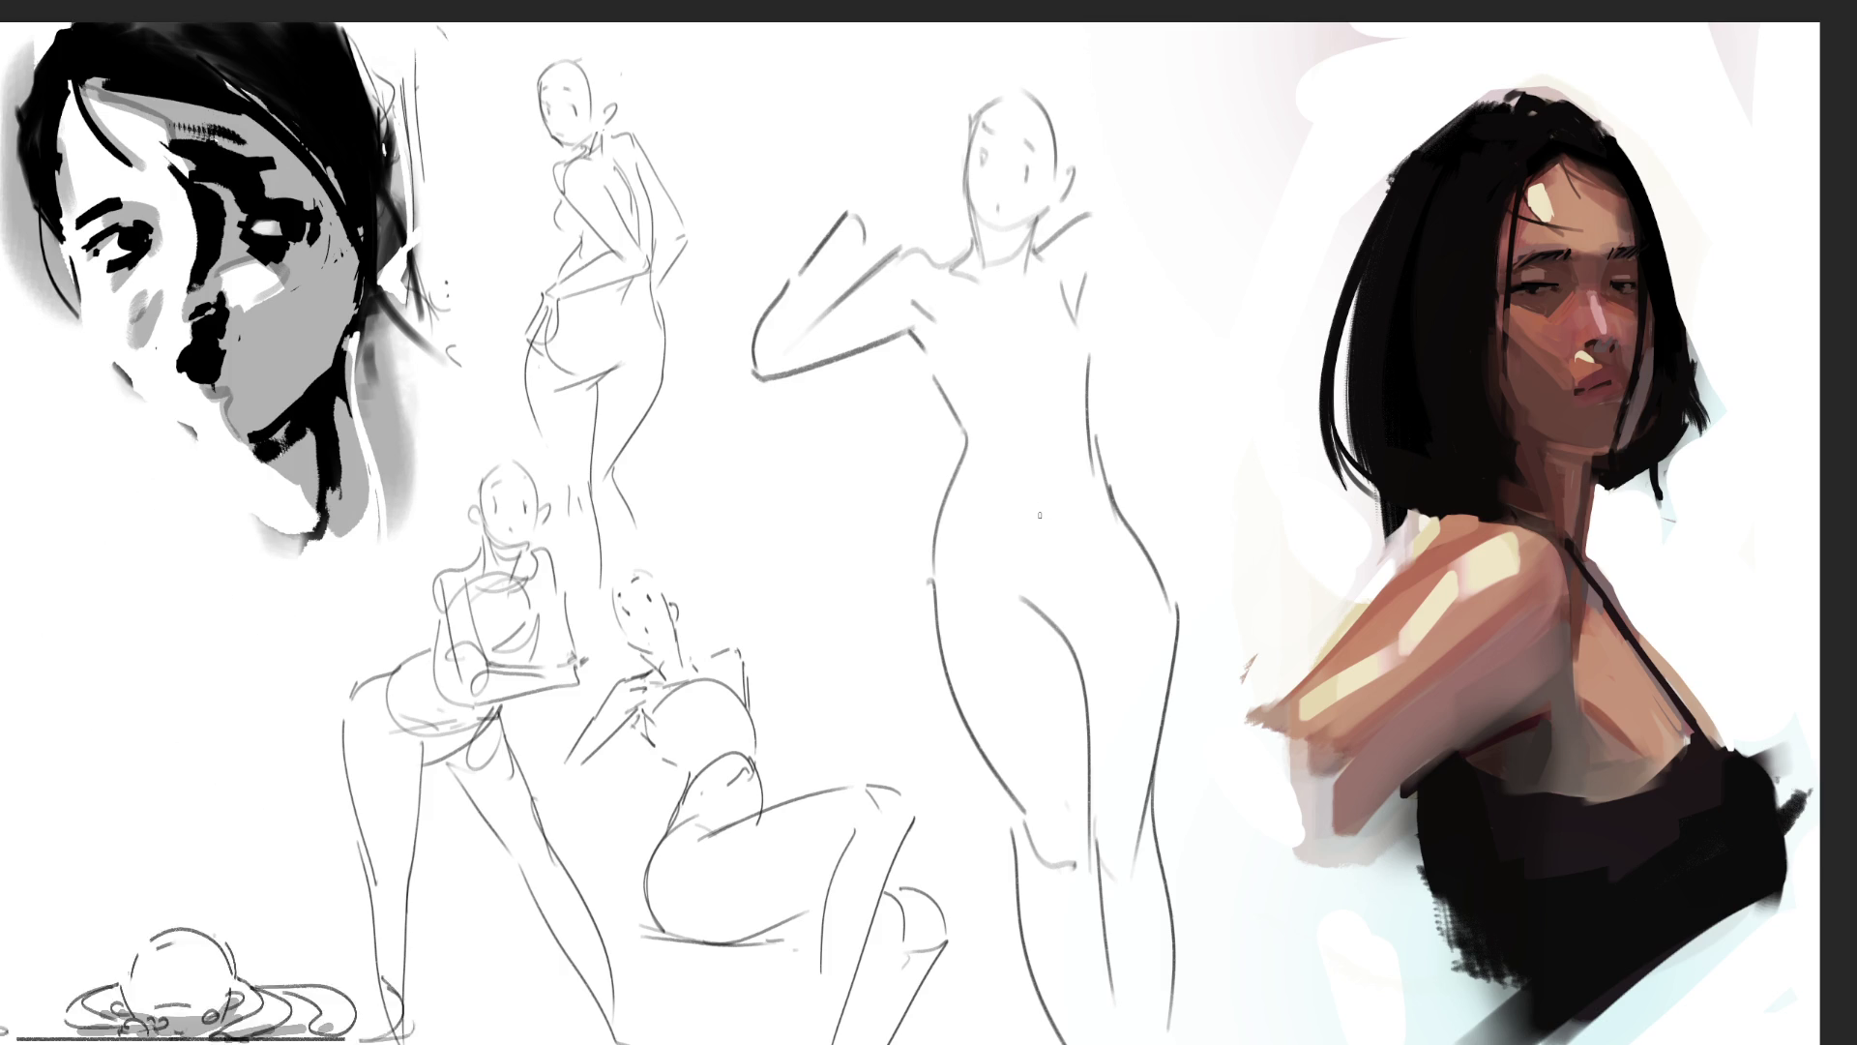
# Step: Add a hand at the raised arm's end and draw the second raised arm
pyautogui.moveTo(860, 228); pyautogui.dragTo(842, 257)
pyautogui.moveTo(869, 197)
pyautogui.mouseDown()
pyautogui.moveTo(857, 211)
pyautogui.moveTo(873, 195)
pyautogui.mouseUp()
pyautogui.moveTo(878, 191)
pyautogui.mouseDown()
pyautogui.moveTo(890, 232)
pyautogui.moveTo(903, 224)
pyautogui.mouseUp()
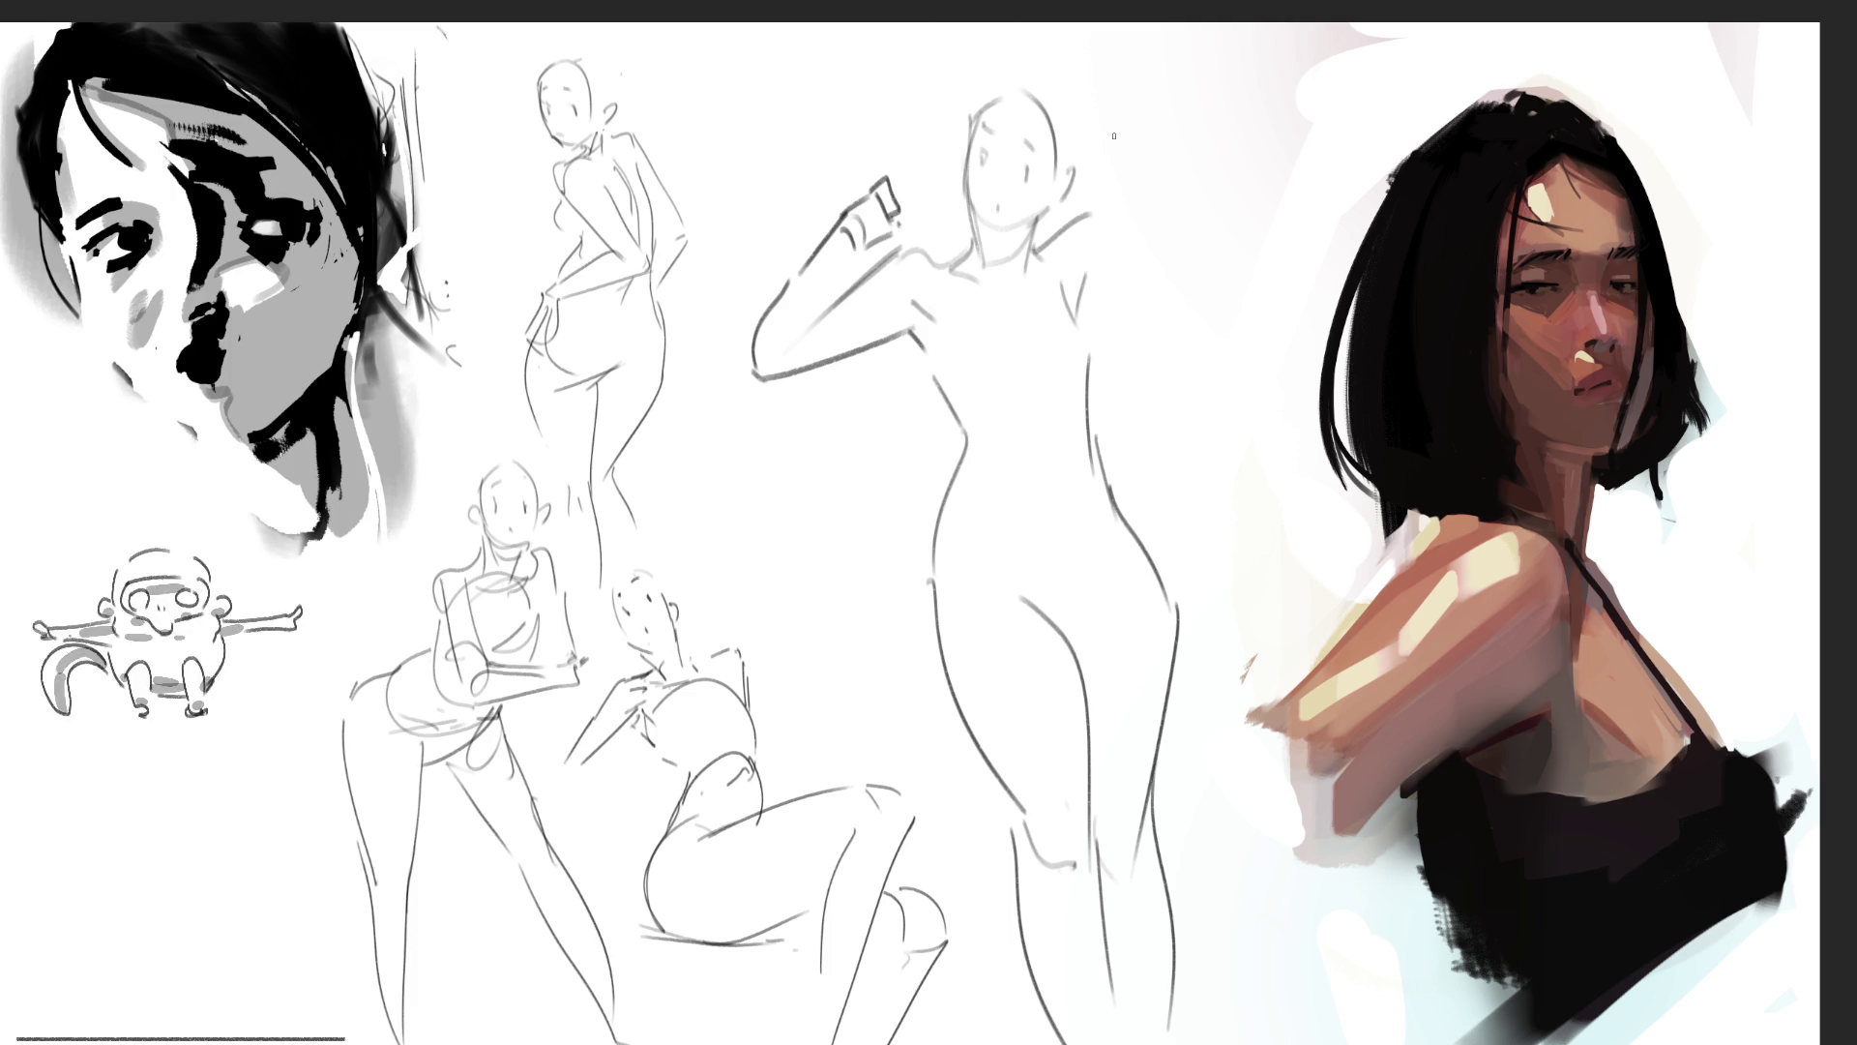
pyautogui.moveTo(1086, 215); pyautogui.dragTo(1136, 147)
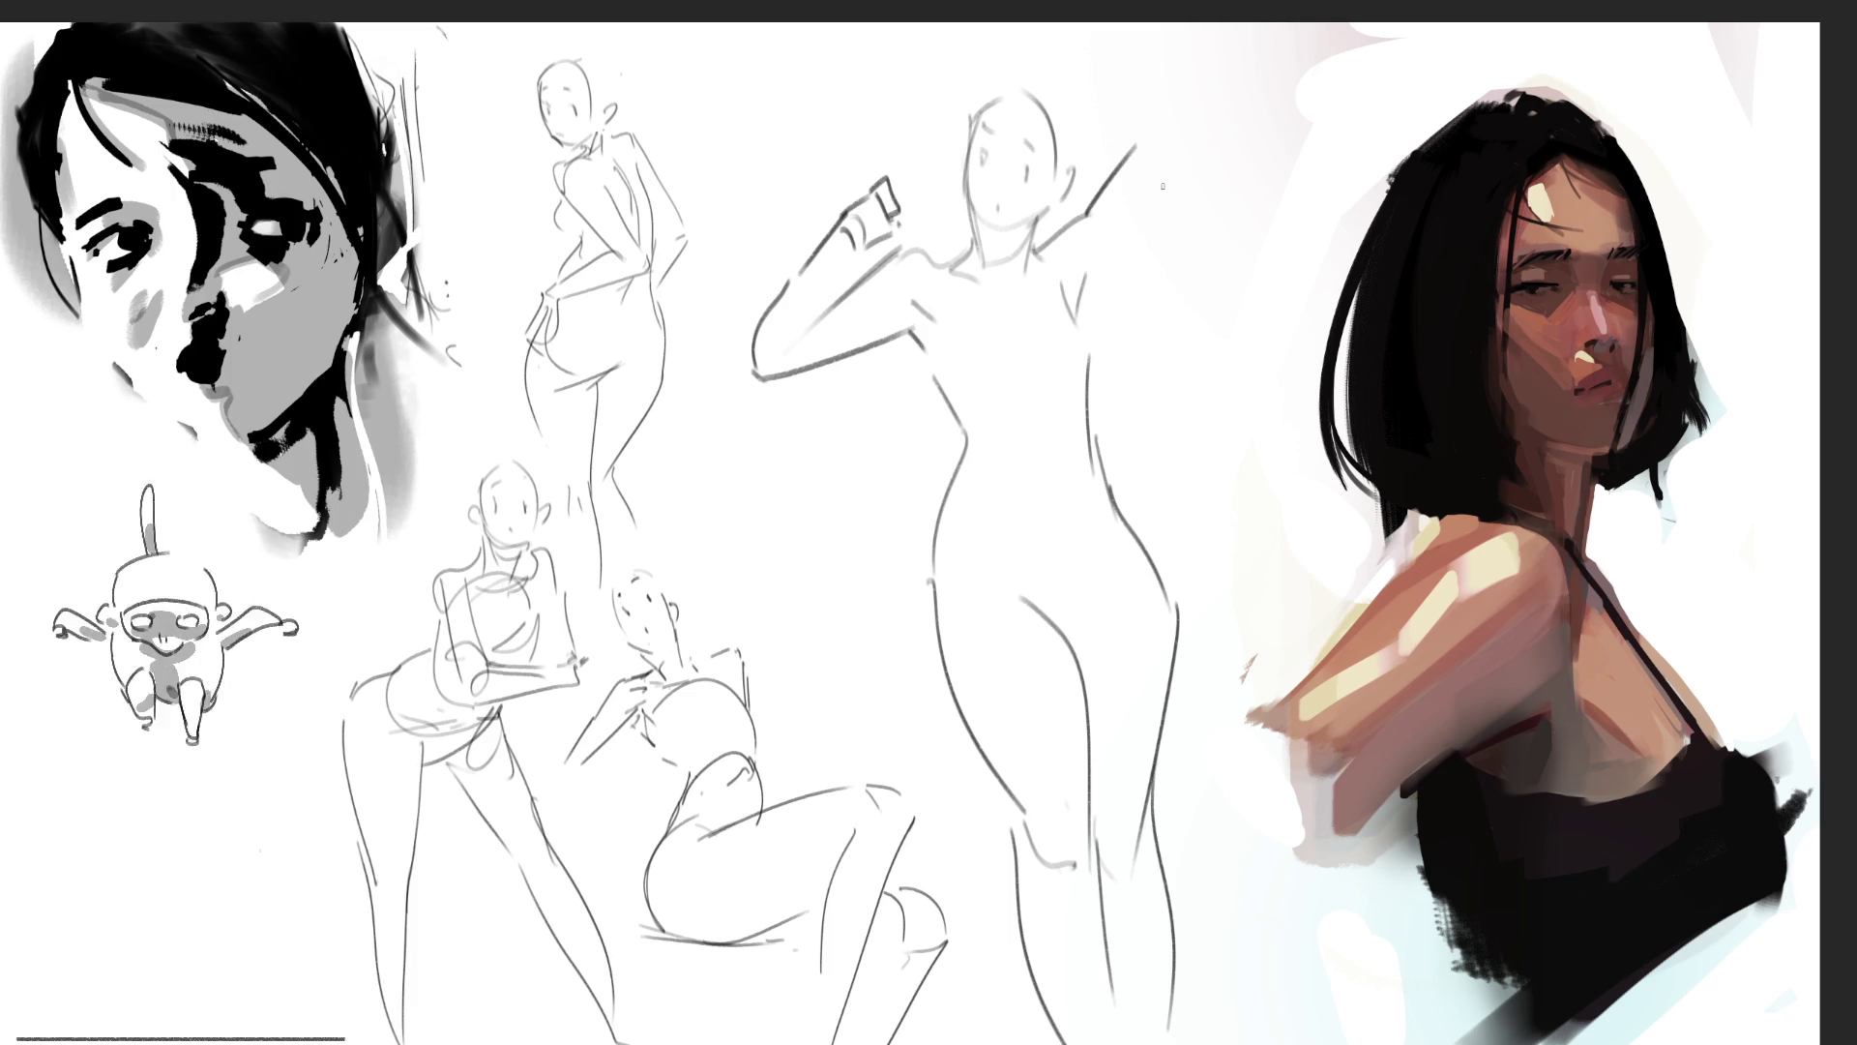
pyautogui.moveTo(1108, 281)
pyautogui.mouseDown()
pyautogui.moveTo(1087, 327)
pyautogui.moveTo(1171, 164)
pyautogui.mouseUp()
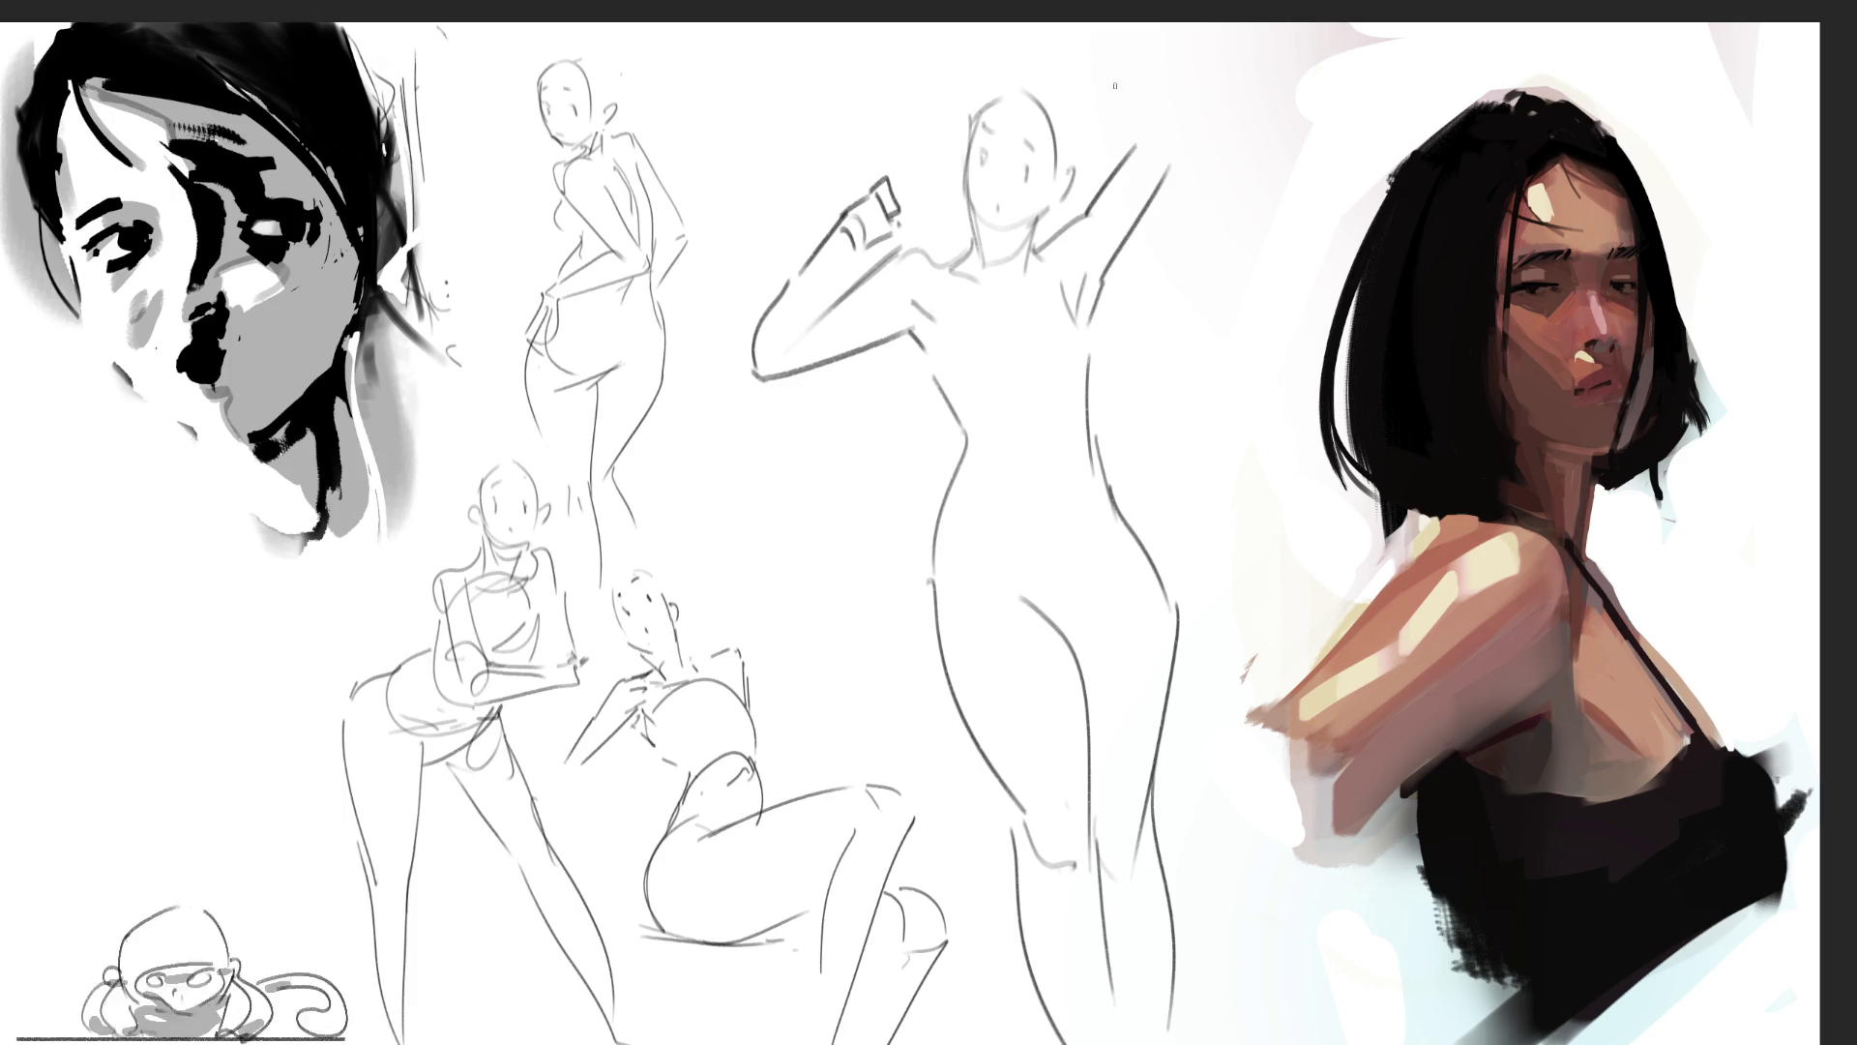
# Step: Add a small hat above the head, then cross the figure out with a large X
pyautogui.moveTo(1052, 94)
pyautogui.mouseDown()
pyautogui.moveTo(1122, 123)
pyautogui.moveTo(1074, 68)
pyautogui.moveTo(1151, 81)
pyautogui.moveTo(1164, 160)
pyautogui.mouseUp()
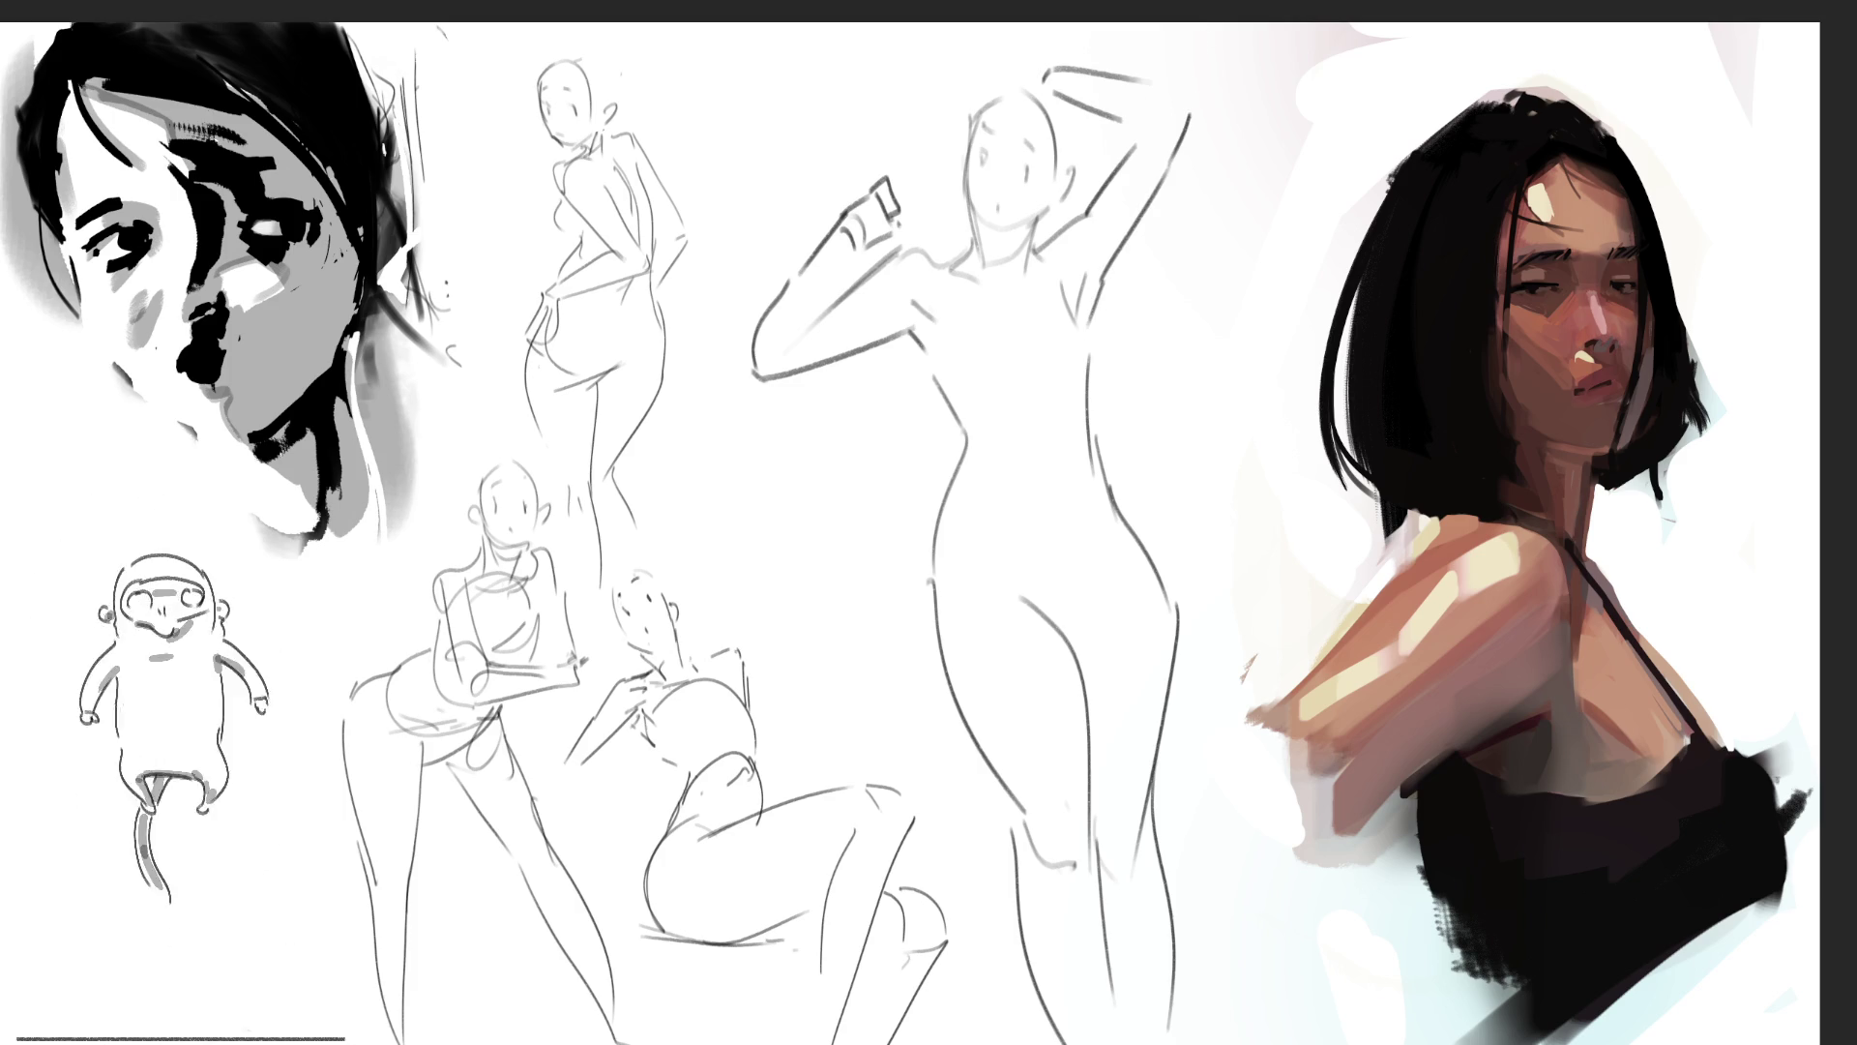
pyautogui.moveTo(985, 65)
pyautogui.mouseDown()
pyautogui.moveTo(1041, 56)
pyautogui.moveTo(989, 83)
pyautogui.moveTo(1010, 77)
pyautogui.mouseUp()
pyautogui.moveTo(1035, 71); pyautogui.dragTo(1040, 89)
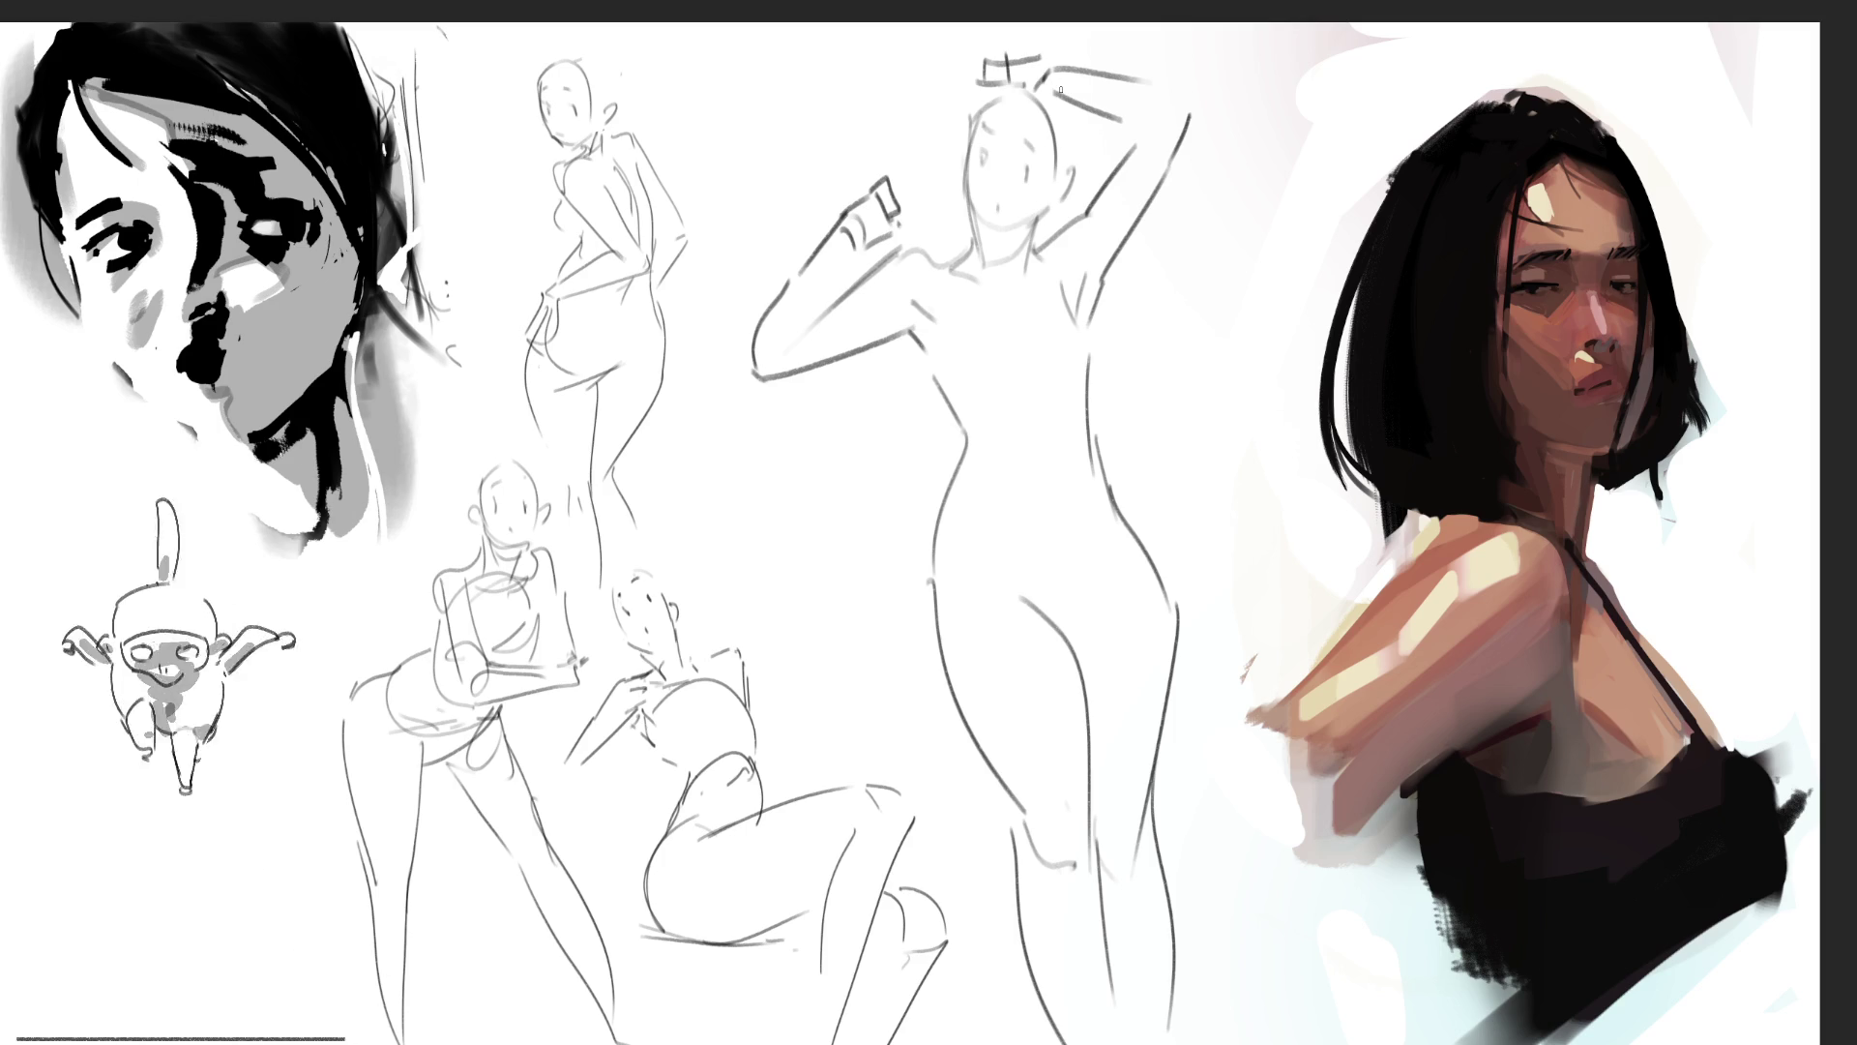
pyautogui.moveTo(762, 129); pyautogui.dragTo(1359, 590)
pyautogui.moveTo(1250, 56); pyautogui.dragTo(764, 592)
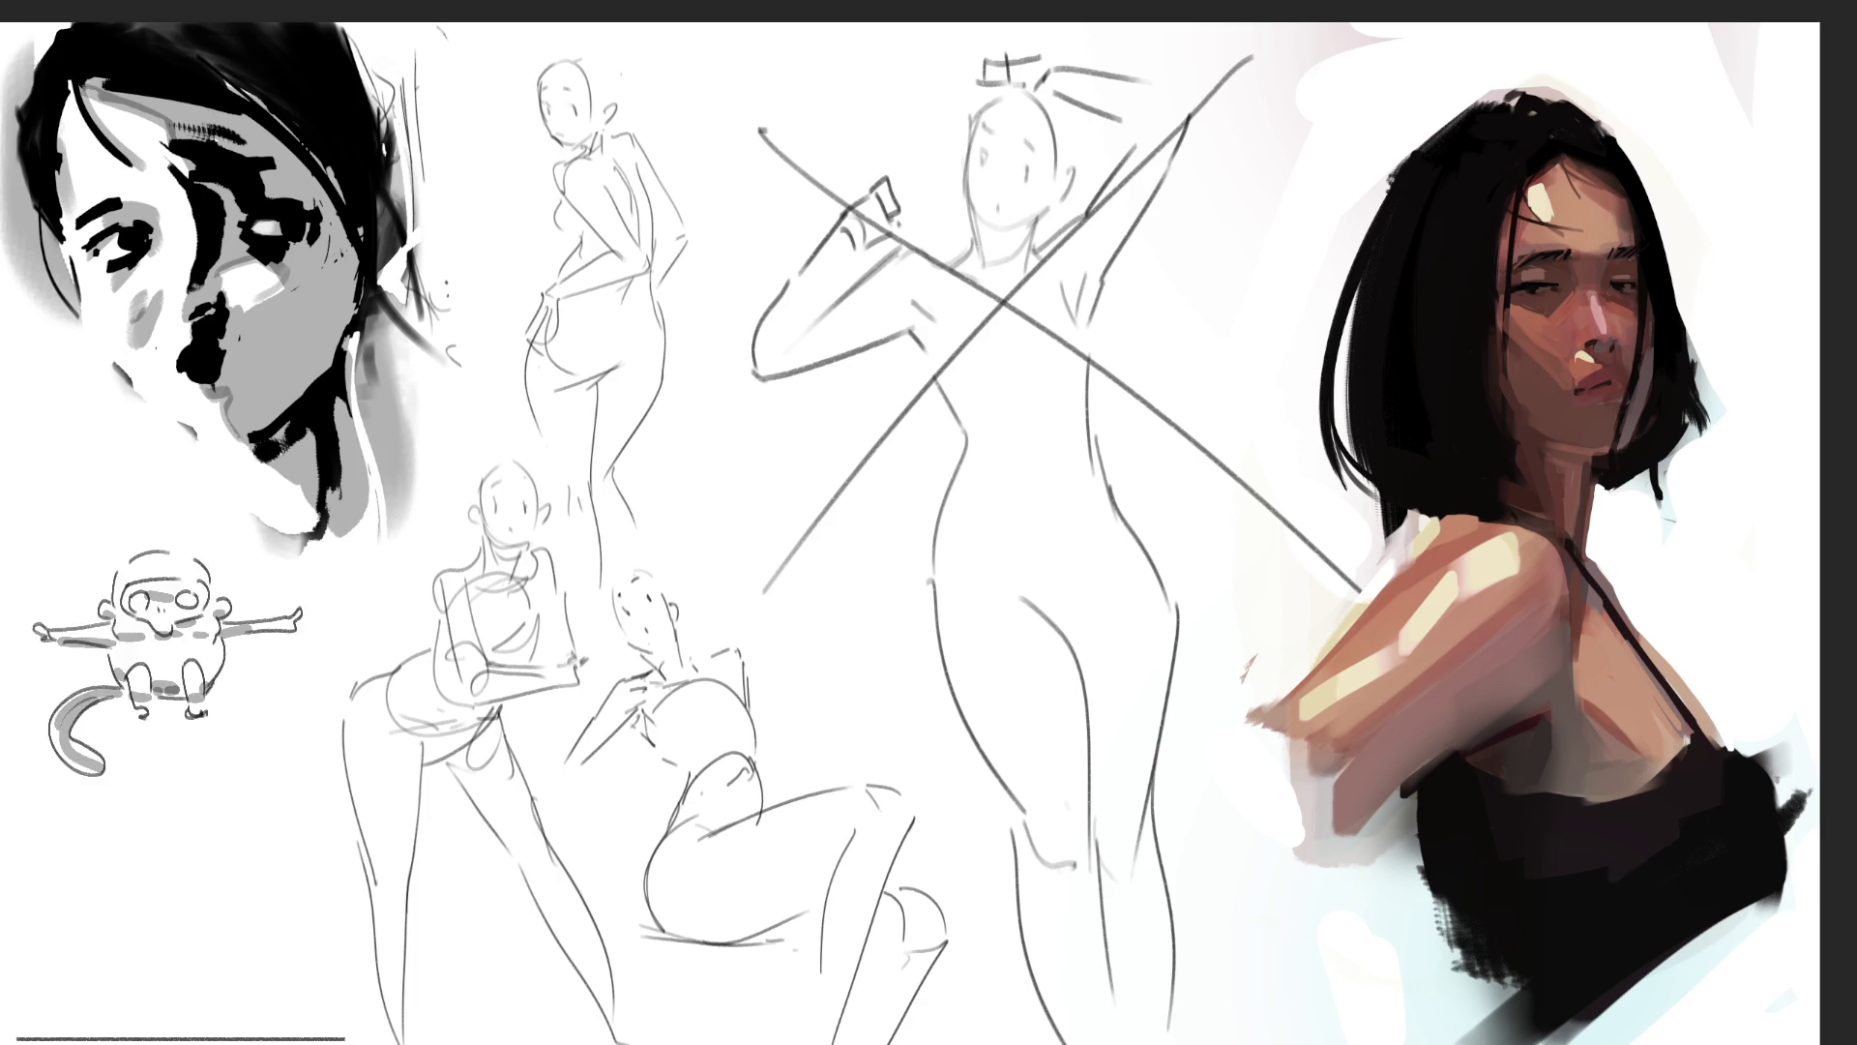
# Step: Lasso the crossed-out standing figure, delete it, and deselect
pyautogui.moveTo(1156, 324)
pyautogui.mouseDown()
pyautogui.moveTo(1297, 73)
pyautogui.moveTo(1221, 23)
pyautogui.mouseUp()
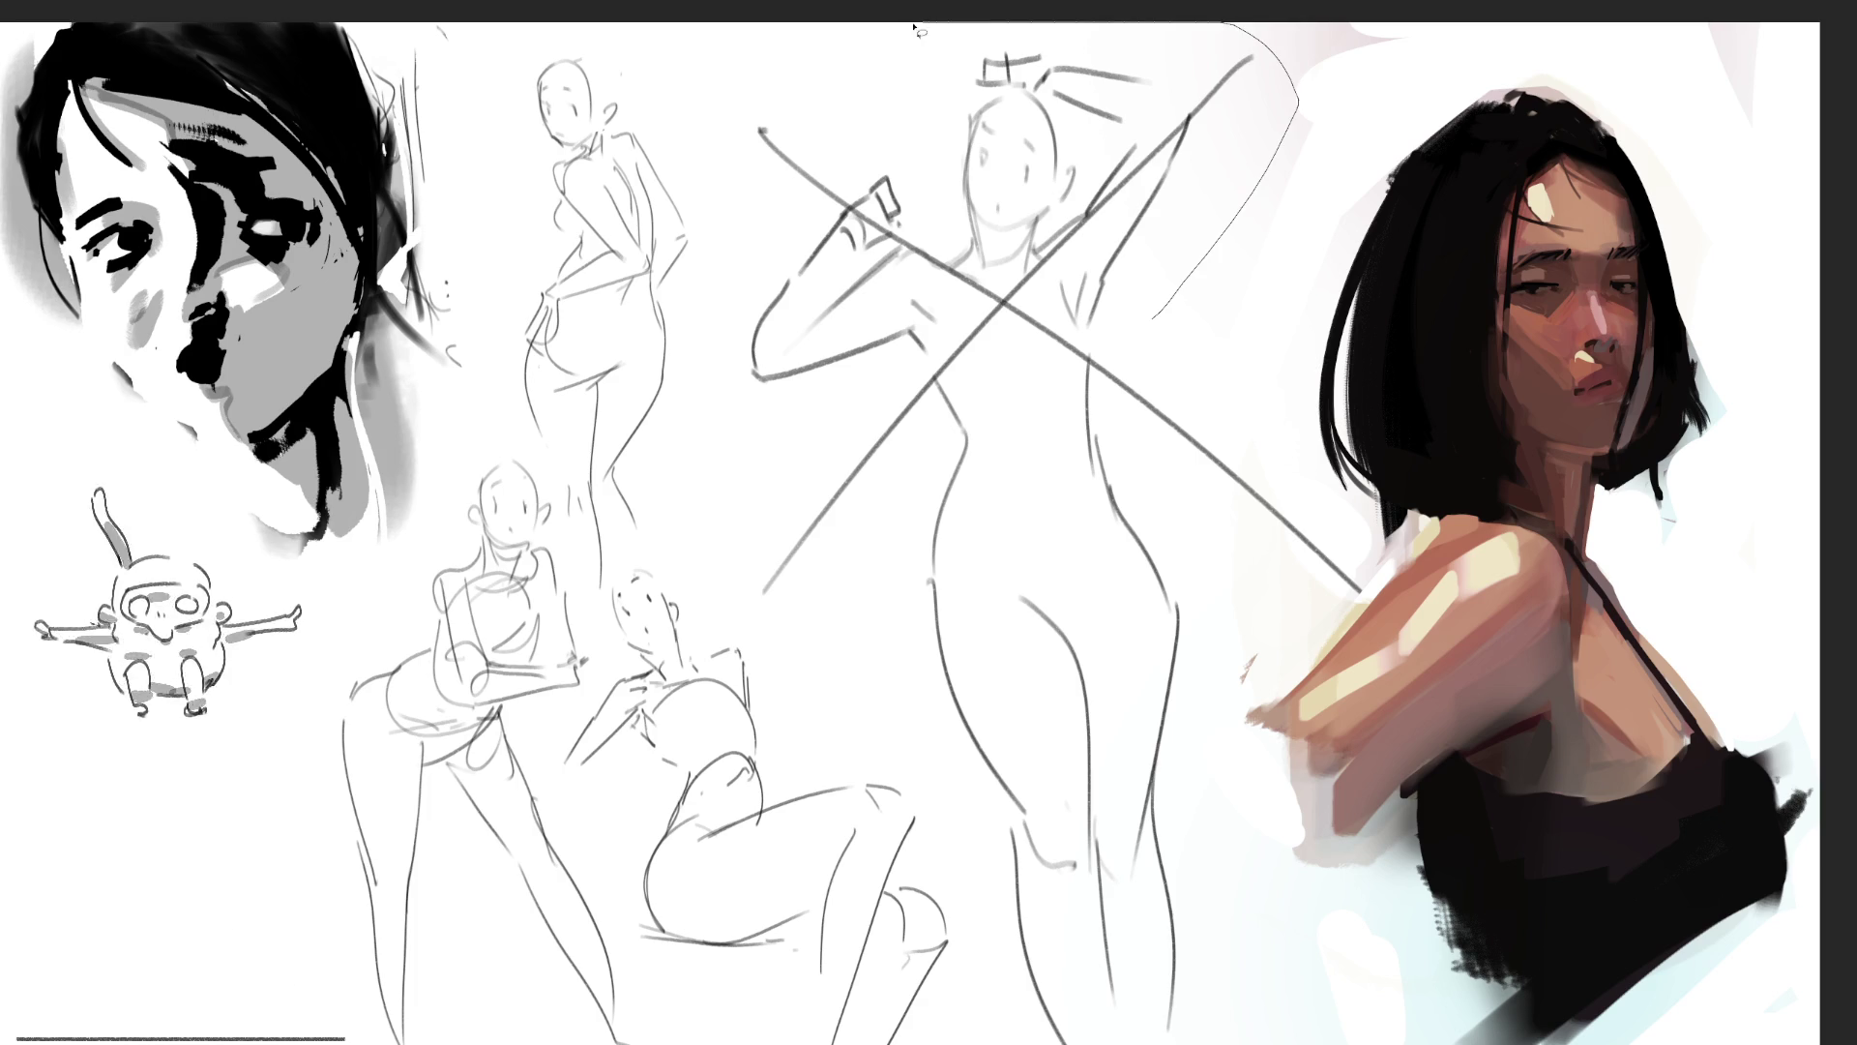
pyautogui.moveTo(916, 30)
pyautogui.mouseDown()
pyautogui.moveTo(735, 125)
pyautogui.moveTo(737, 348)
pyautogui.moveTo(766, 590)
pyautogui.moveTo(924, 738)
pyautogui.moveTo(1002, 1043)
pyautogui.moveTo(1601, 646)
pyautogui.mouseUp()
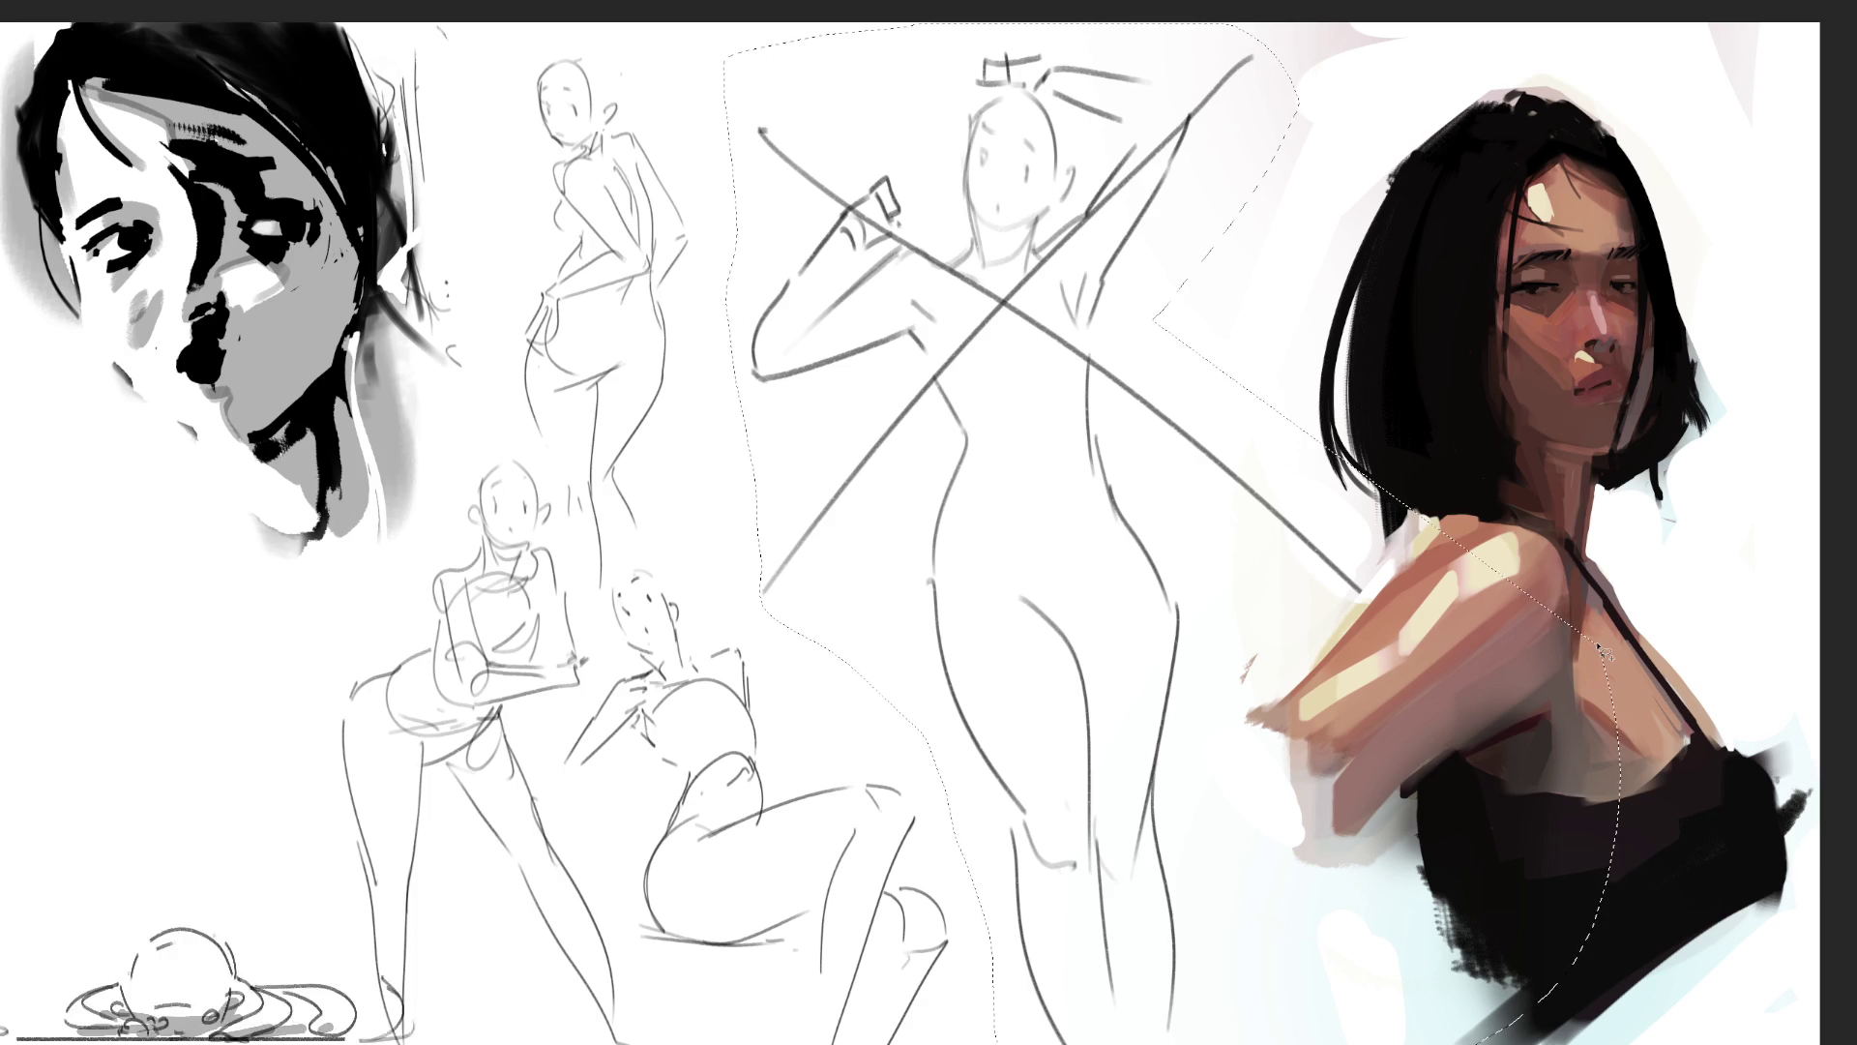
pyautogui.press('Delete')
pyautogui.hotkey('ctrl', 'd')
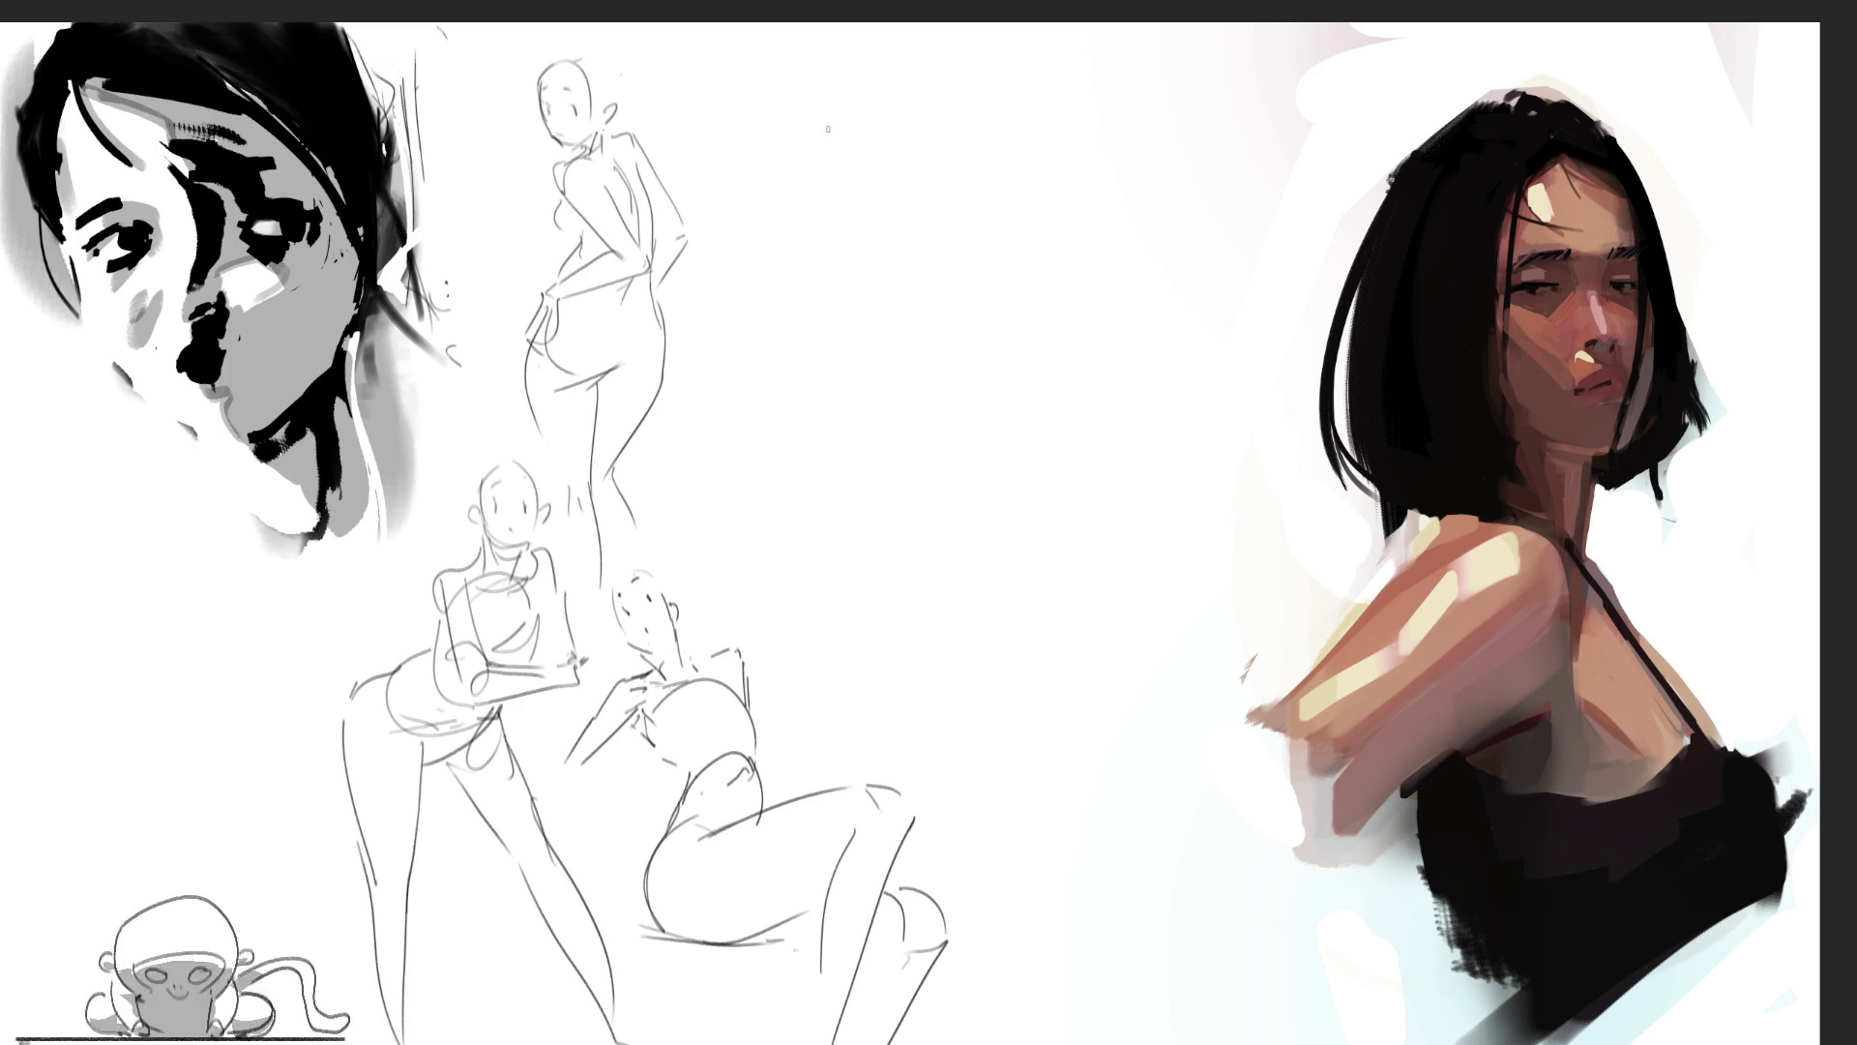
# Step: Sketch a loose oval head near the top centre with arcs and a vertical line through it
pyautogui.moveTo(824, 141)
pyautogui.mouseDown()
pyautogui.moveTo(832, 217)
pyautogui.moveTo(905, 77)
pyautogui.moveTo(968, 163)
pyautogui.moveTo(840, 131)
pyautogui.moveTo(924, 233)
pyautogui.moveTo(936, 193)
pyautogui.mouseUp()
pyautogui.moveTo(830, 145)
pyautogui.mouseDown()
pyautogui.moveTo(953, 72)
pyautogui.moveTo(975, 160)
pyautogui.mouseUp()
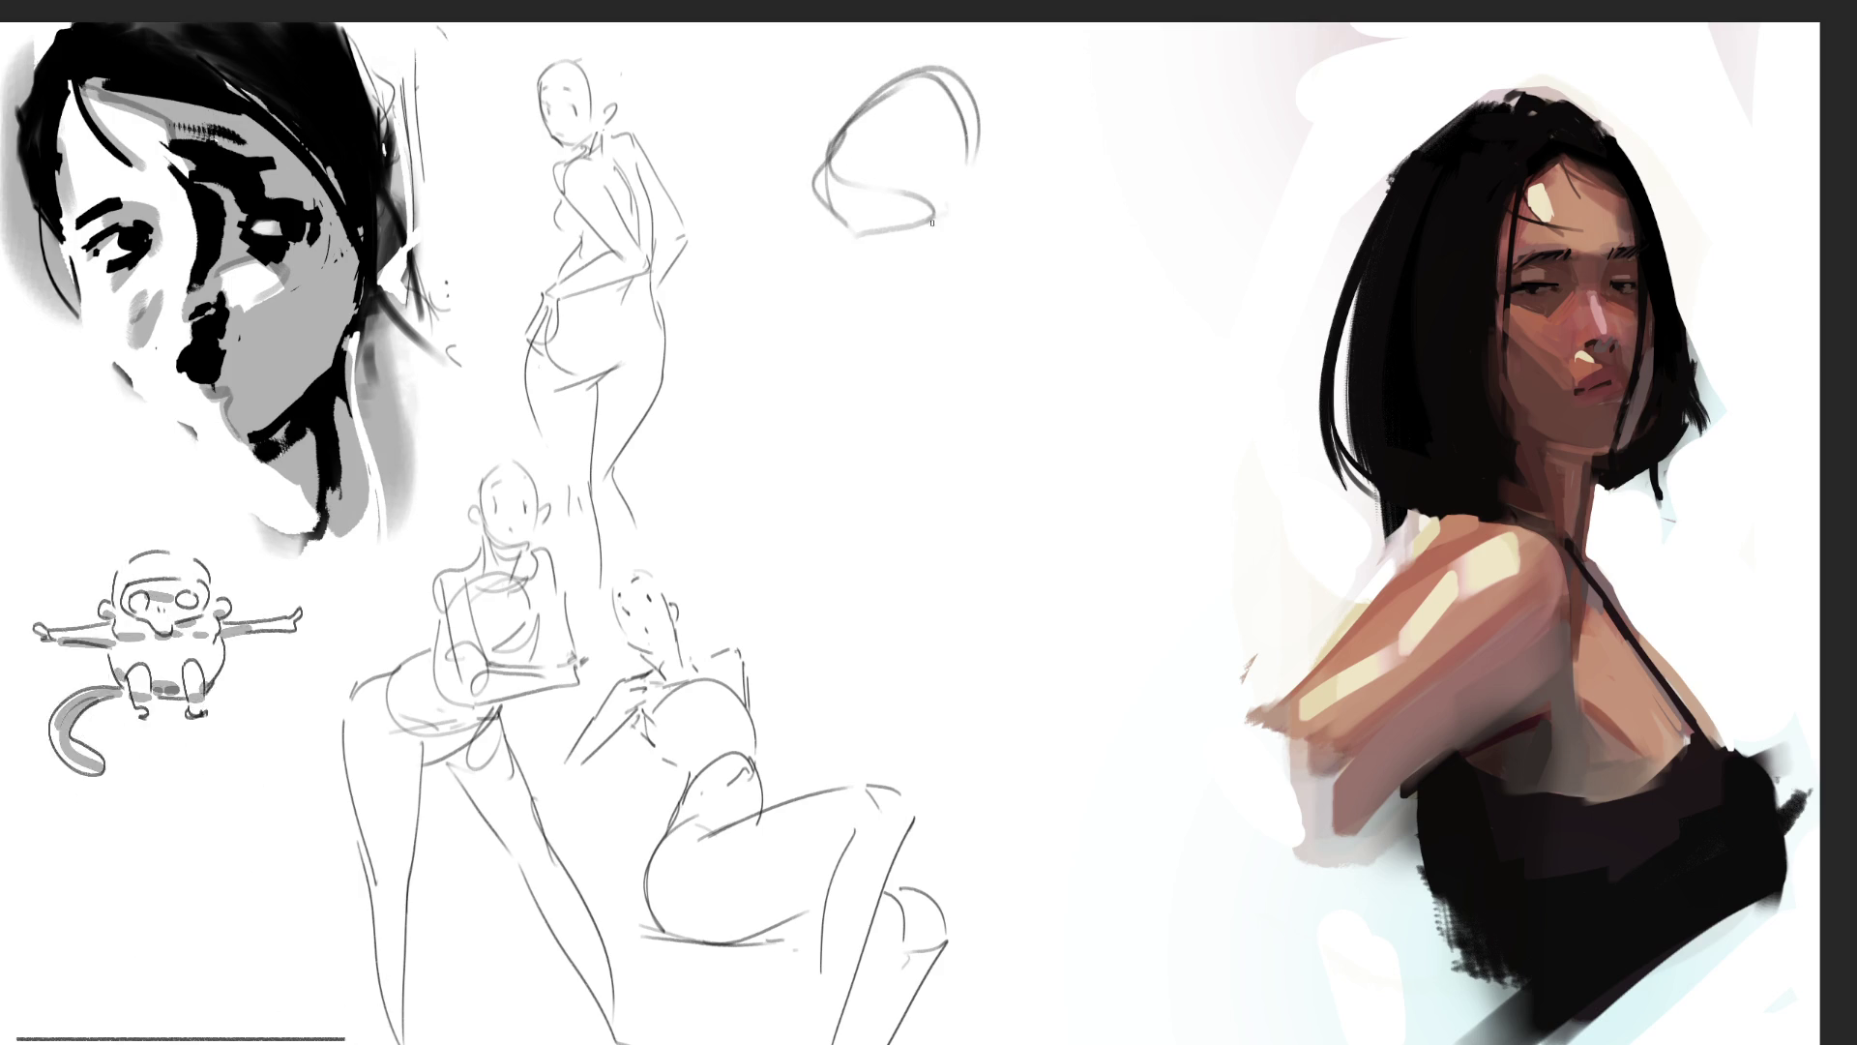
pyautogui.moveTo(924, 221)
pyautogui.mouseDown()
pyautogui.moveTo(952, 202)
pyautogui.moveTo(967, 144)
pyautogui.moveTo(940, 227)
pyautogui.moveTo(878, 236)
pyautogui.mouseUp()
pyautogui.moveTo(902, 236)
pyautogui.mouseDown()
pyautogui.moveTo(997, 186)
pyautogui.moveTo(962, 213)
pyautogui.mouseUp()
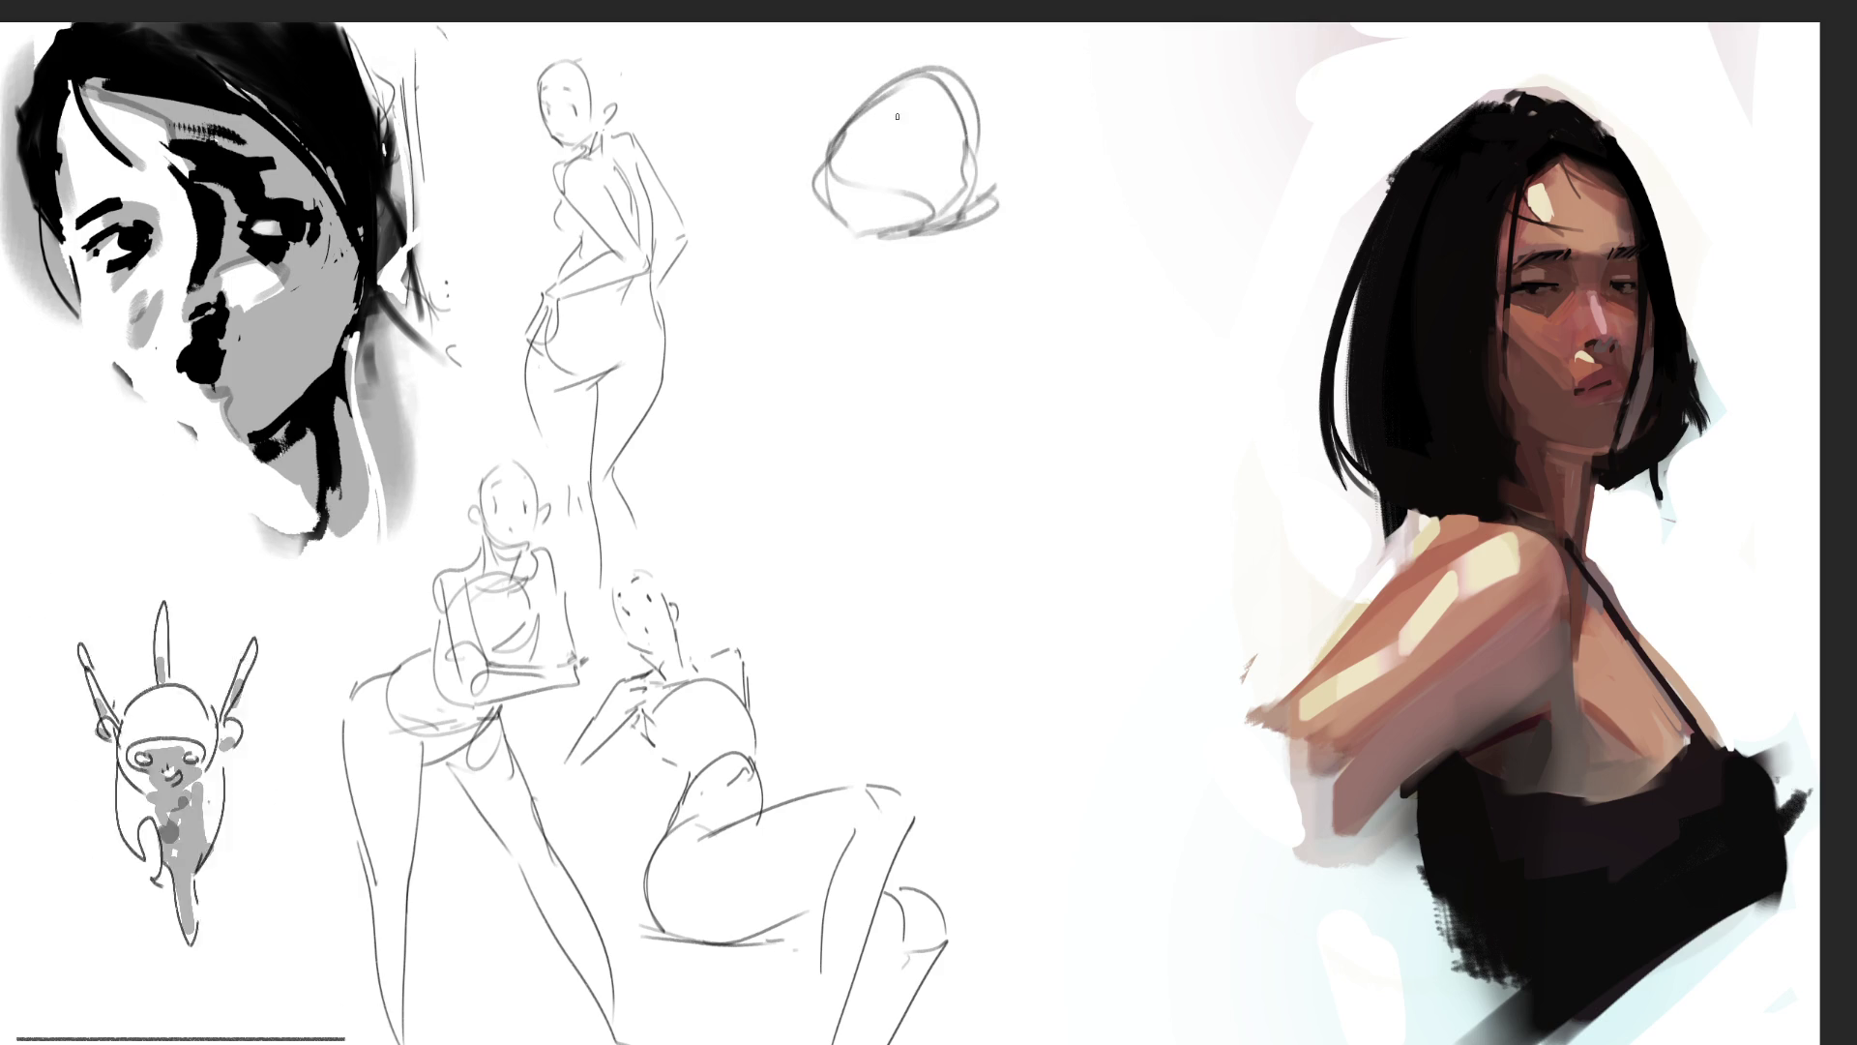
pyautogui.moveTo(894, 153); pyautogui.dragTo(914, 181)
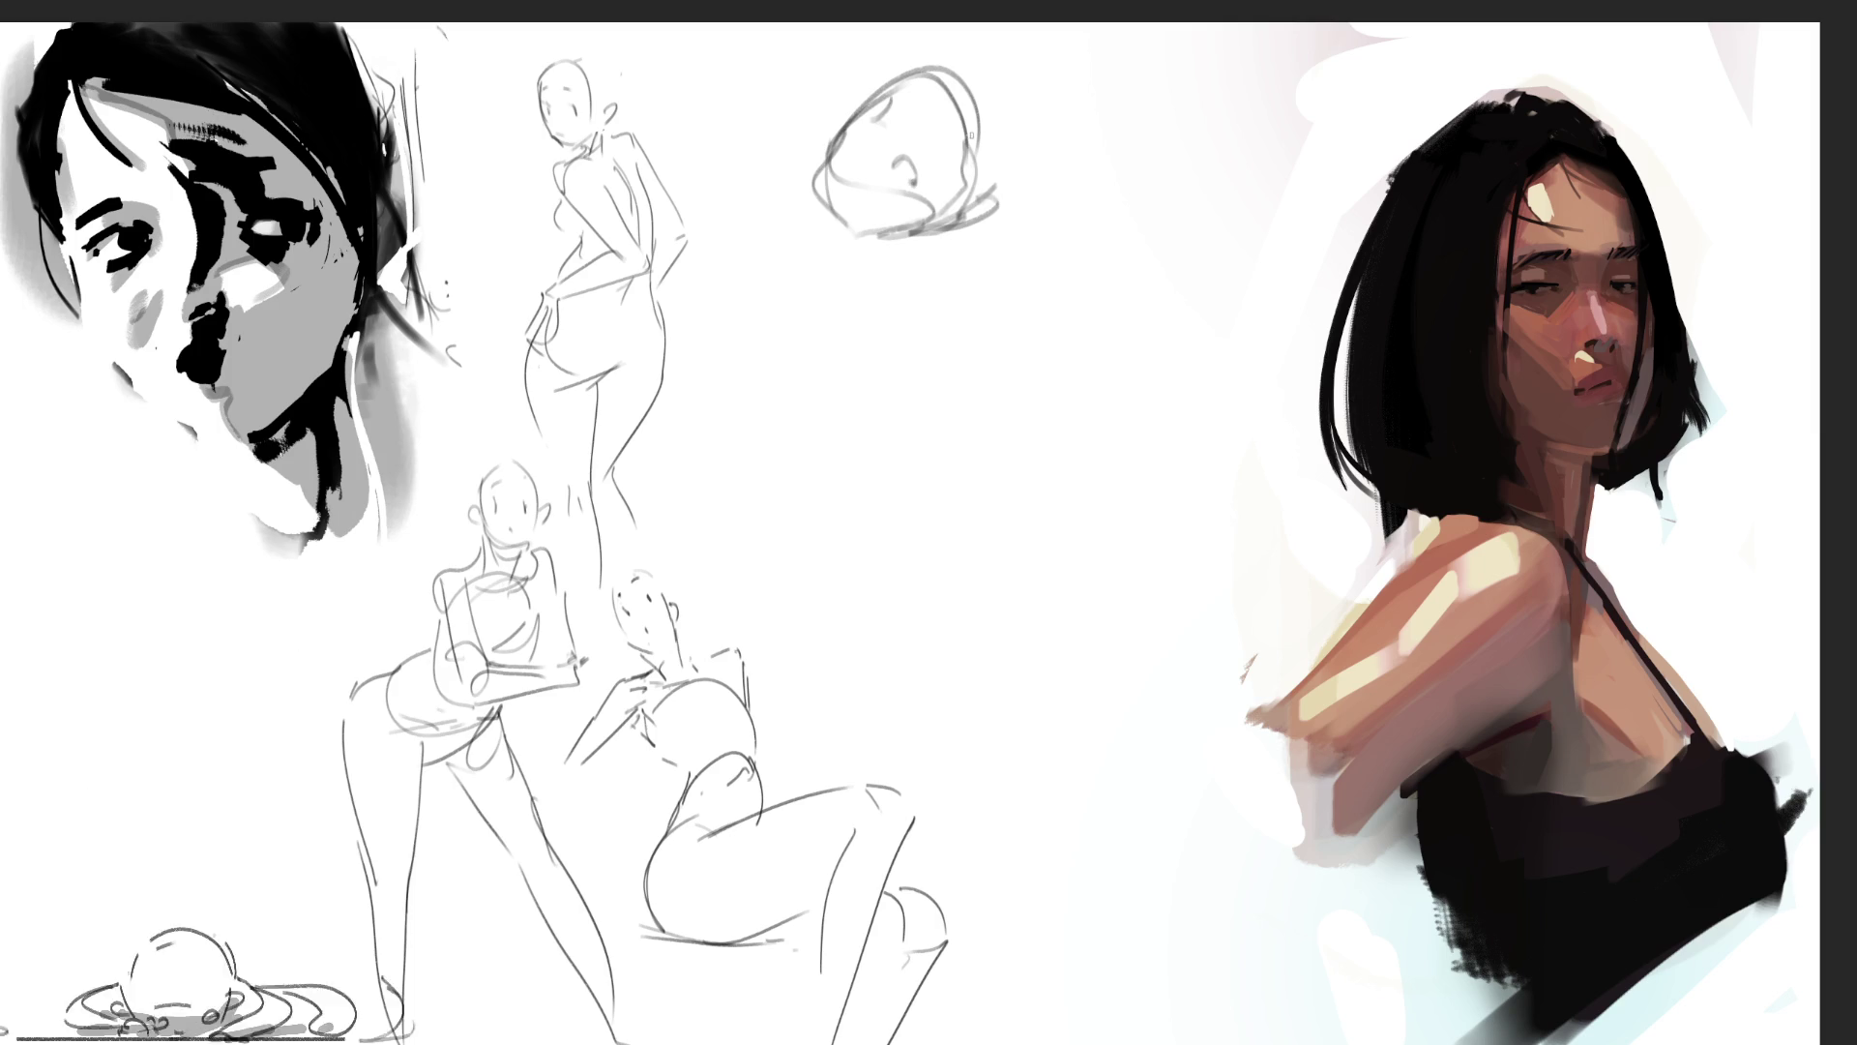
pyautogui.moveTo(946, 67)
pyautogui.mouseDown()
pyautogui.moveTo(988, 77)
pyautogui.moveTo(992, 145)
pyautogui.moveTo(851, 160)
pyautogui.mouseUp()
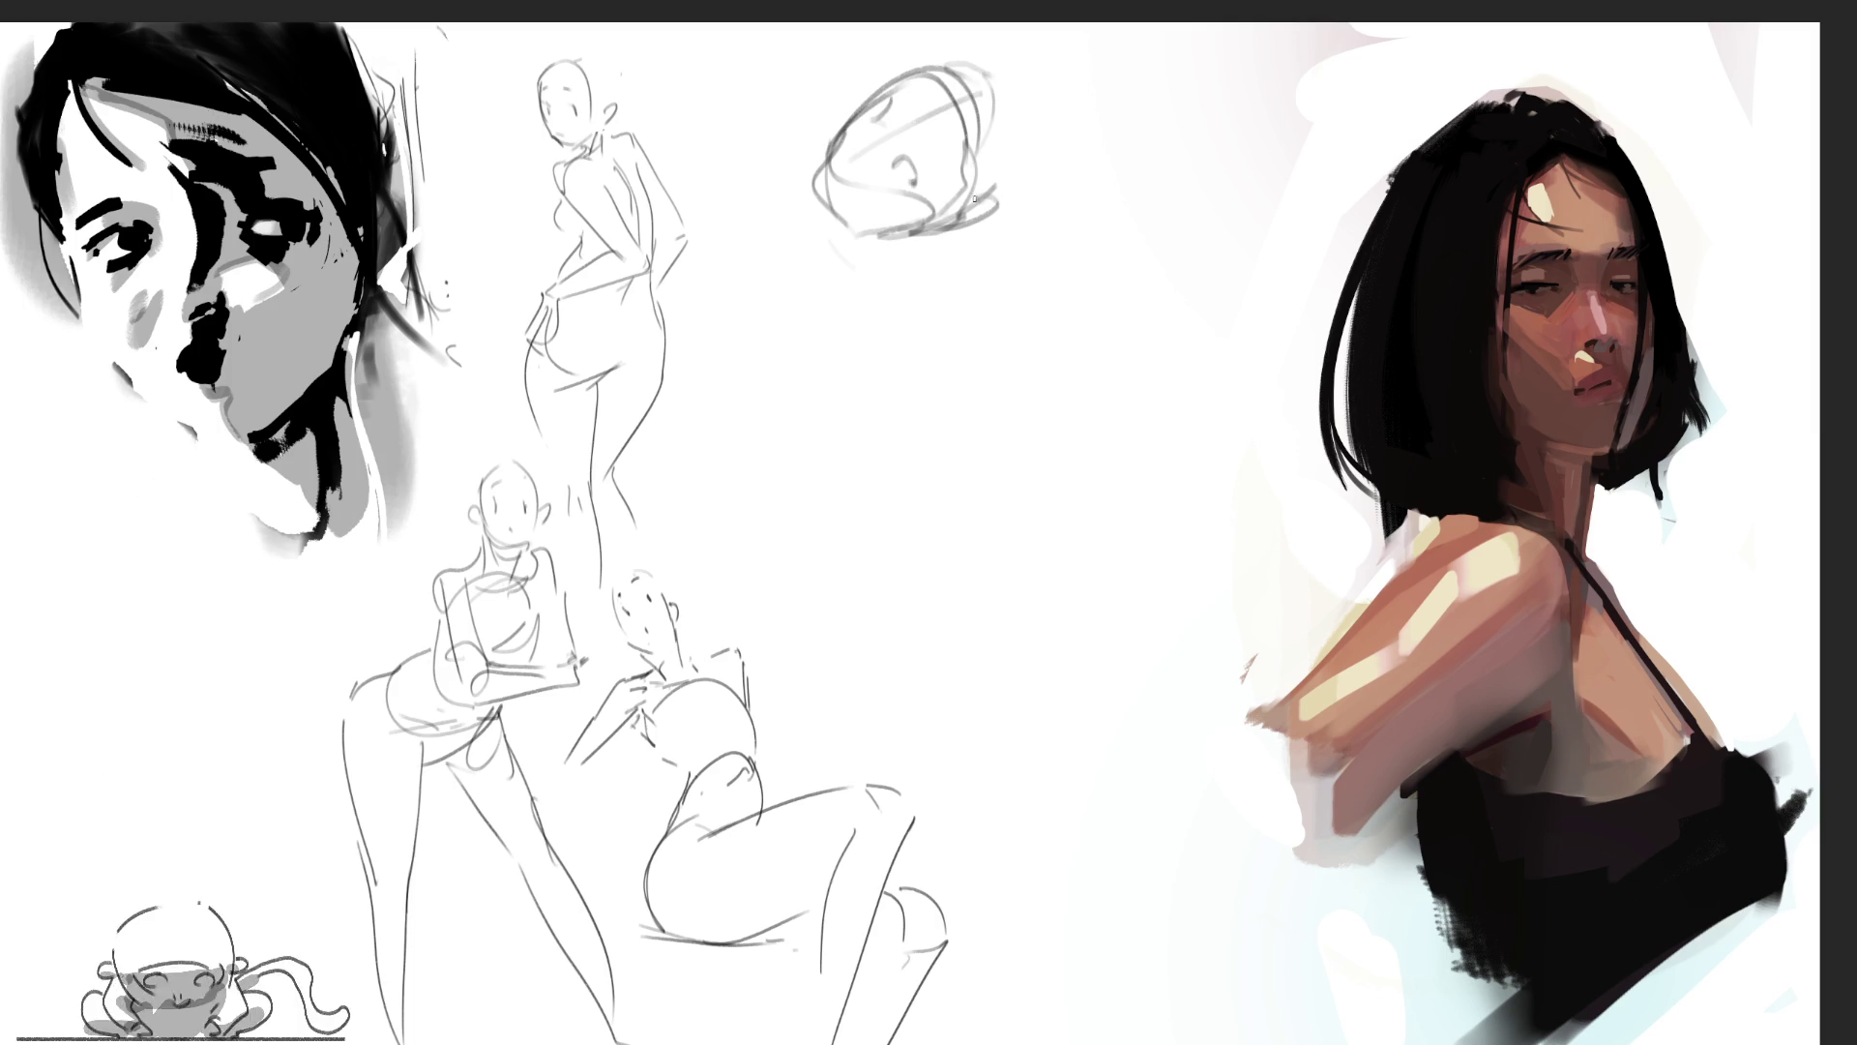
pyautogui.hotkey('ctrl', 'z')
pyautogui.moveTo(961, 66); pyautogui.dragTo(948, 259)
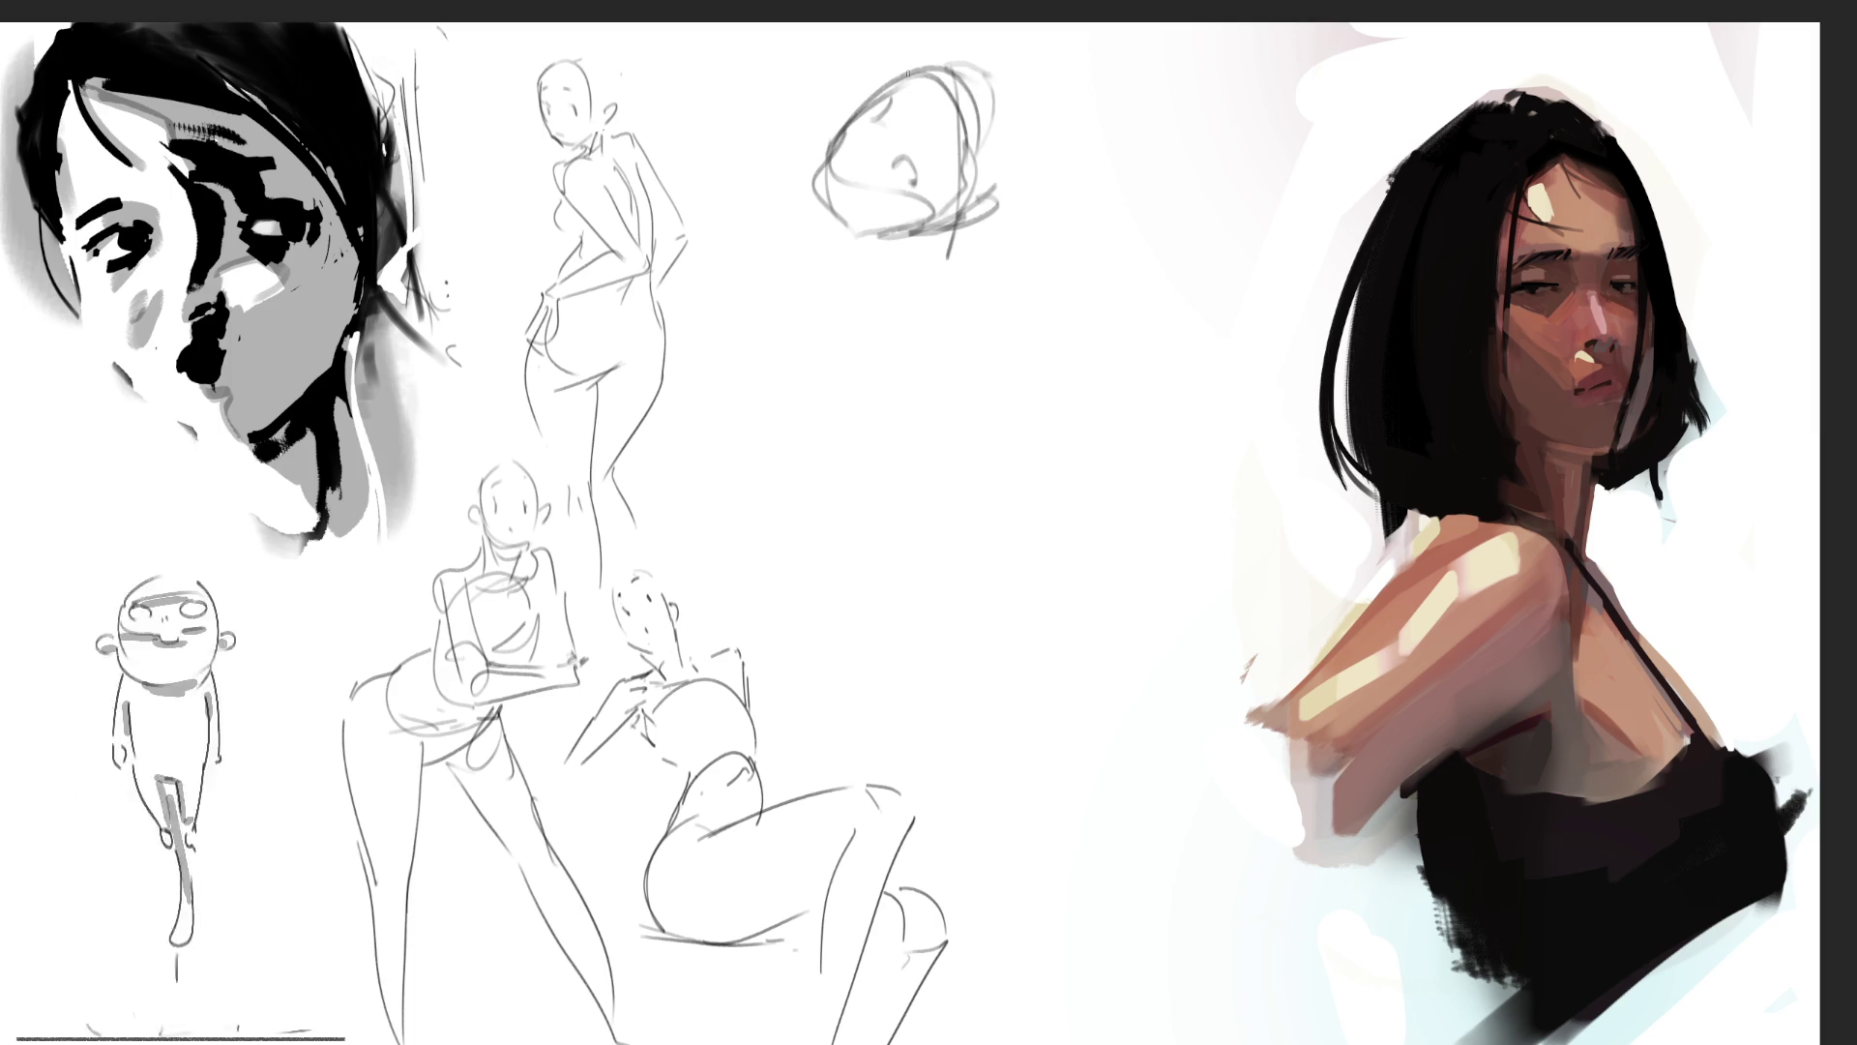
pyautogui.moveTo(886, 73); pyautogui.dragTo(955, 46)
pyautogui.moveTo(992, 58)
pyautogui.mouseDown()
pyautogui.moveTo(1016, 163)
pyautogui.moveTo(960, 232)
pyautogui.moveTo(1056, 125)
pyautogui.mouseUp()
pyautogui.moveTo(1056, 124)
pyautogui.mouseDown()
pyautogui.moveTo(1007, 247)
pyautogui.moveTo(1040, 244)
pyautogui.mouseUp()
pyautogui.moveTo(1053, 179)
pyautogui.mouseDown()
pyautogui.moveTo(1007, 283)
pyautogui.moveTo(973, 295)
pyautogui.mouseUp()
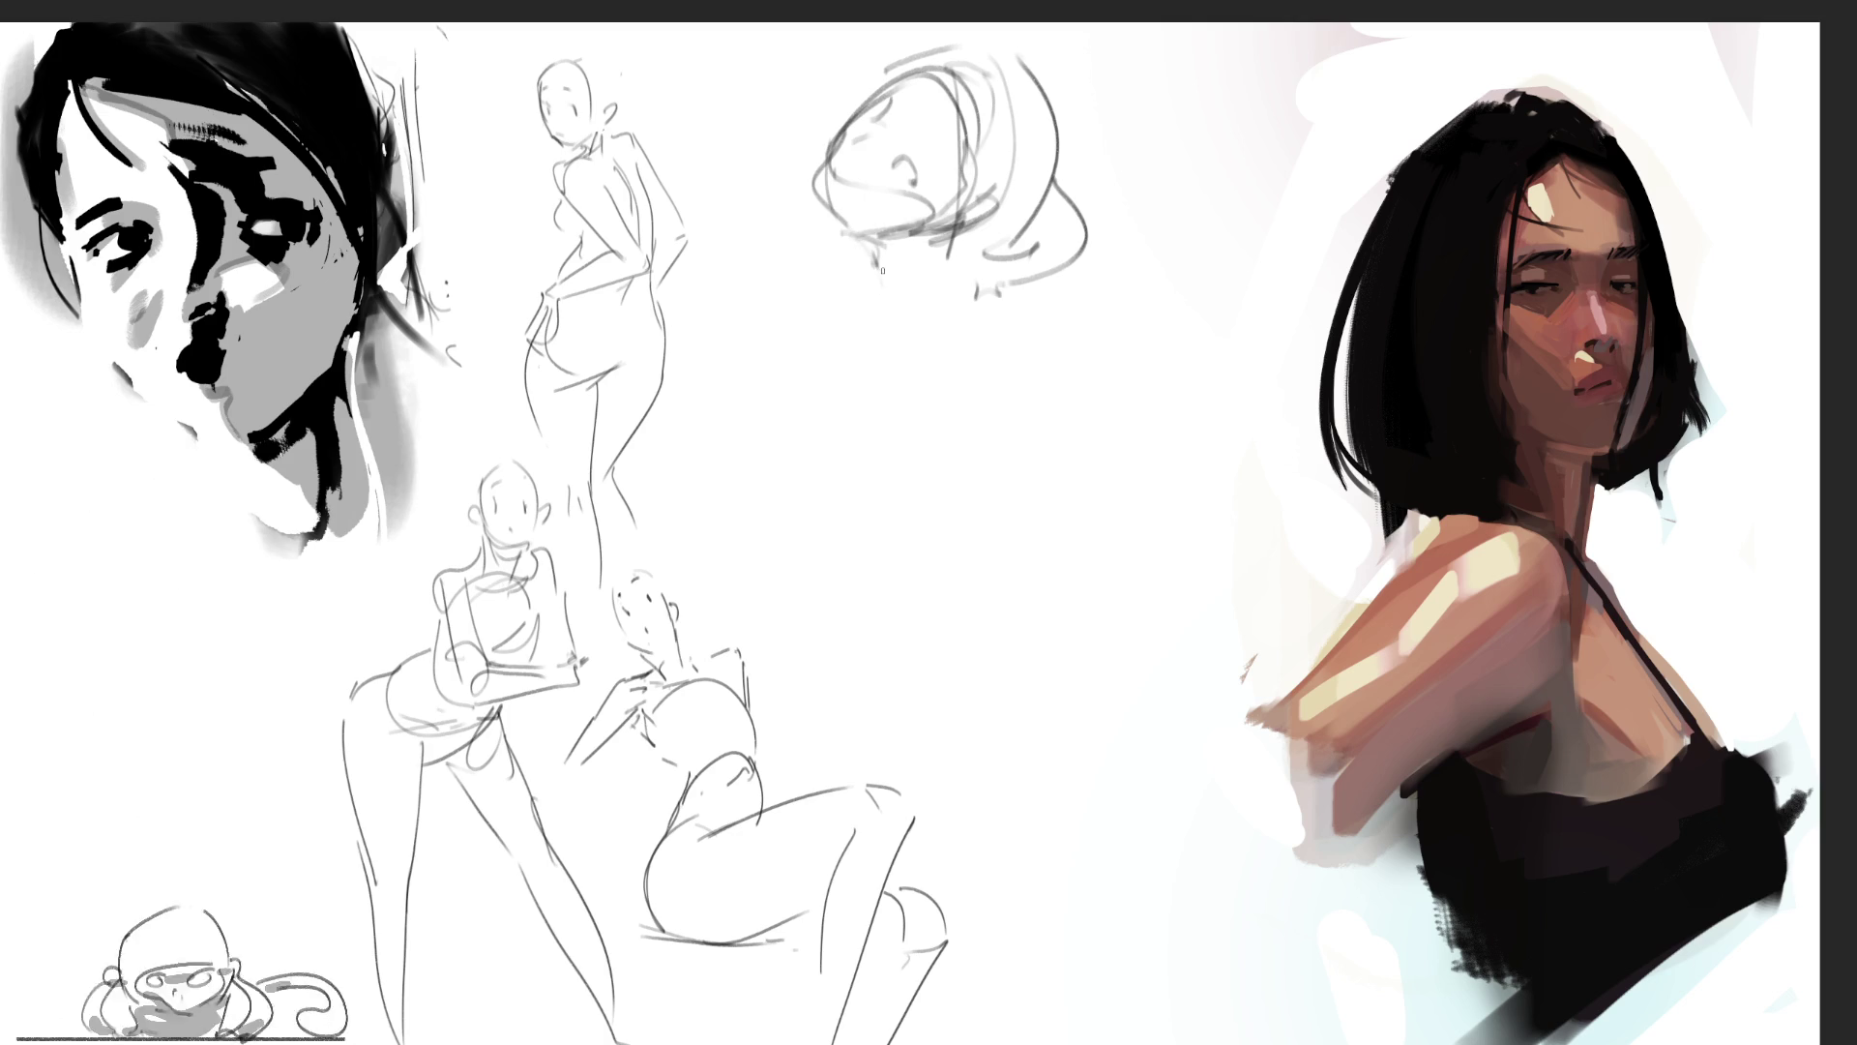
# Step: Rough in the neck, body, down-left arms and legs, then fade the figure with the eraser
pyautogui.moveTo(883, 271)
pyautogui.mouseDown()
pyautogui.moveTo(936, 246)
pyautogui.moveTo(968, 282)
pyautogui.moveTo(914, 337)
pyautogui.moveTo(868, 326)
pyautogui.moveTo(851, 291)
pyautogui.moveTo(850, 406)
pyautogui.moveTo(870, 290)
pyautogui.moveTo(870, 460)
pyautogui.moveTo(975, 372)
pyautogui.mouseUp()
pyautogui.moveTo(992, 250)
pyautogui.mouseDown()
pyautogui.moveTo(967, 444)
pyautogui.moveTo(895, 616)
pyautogui.mouseUp()
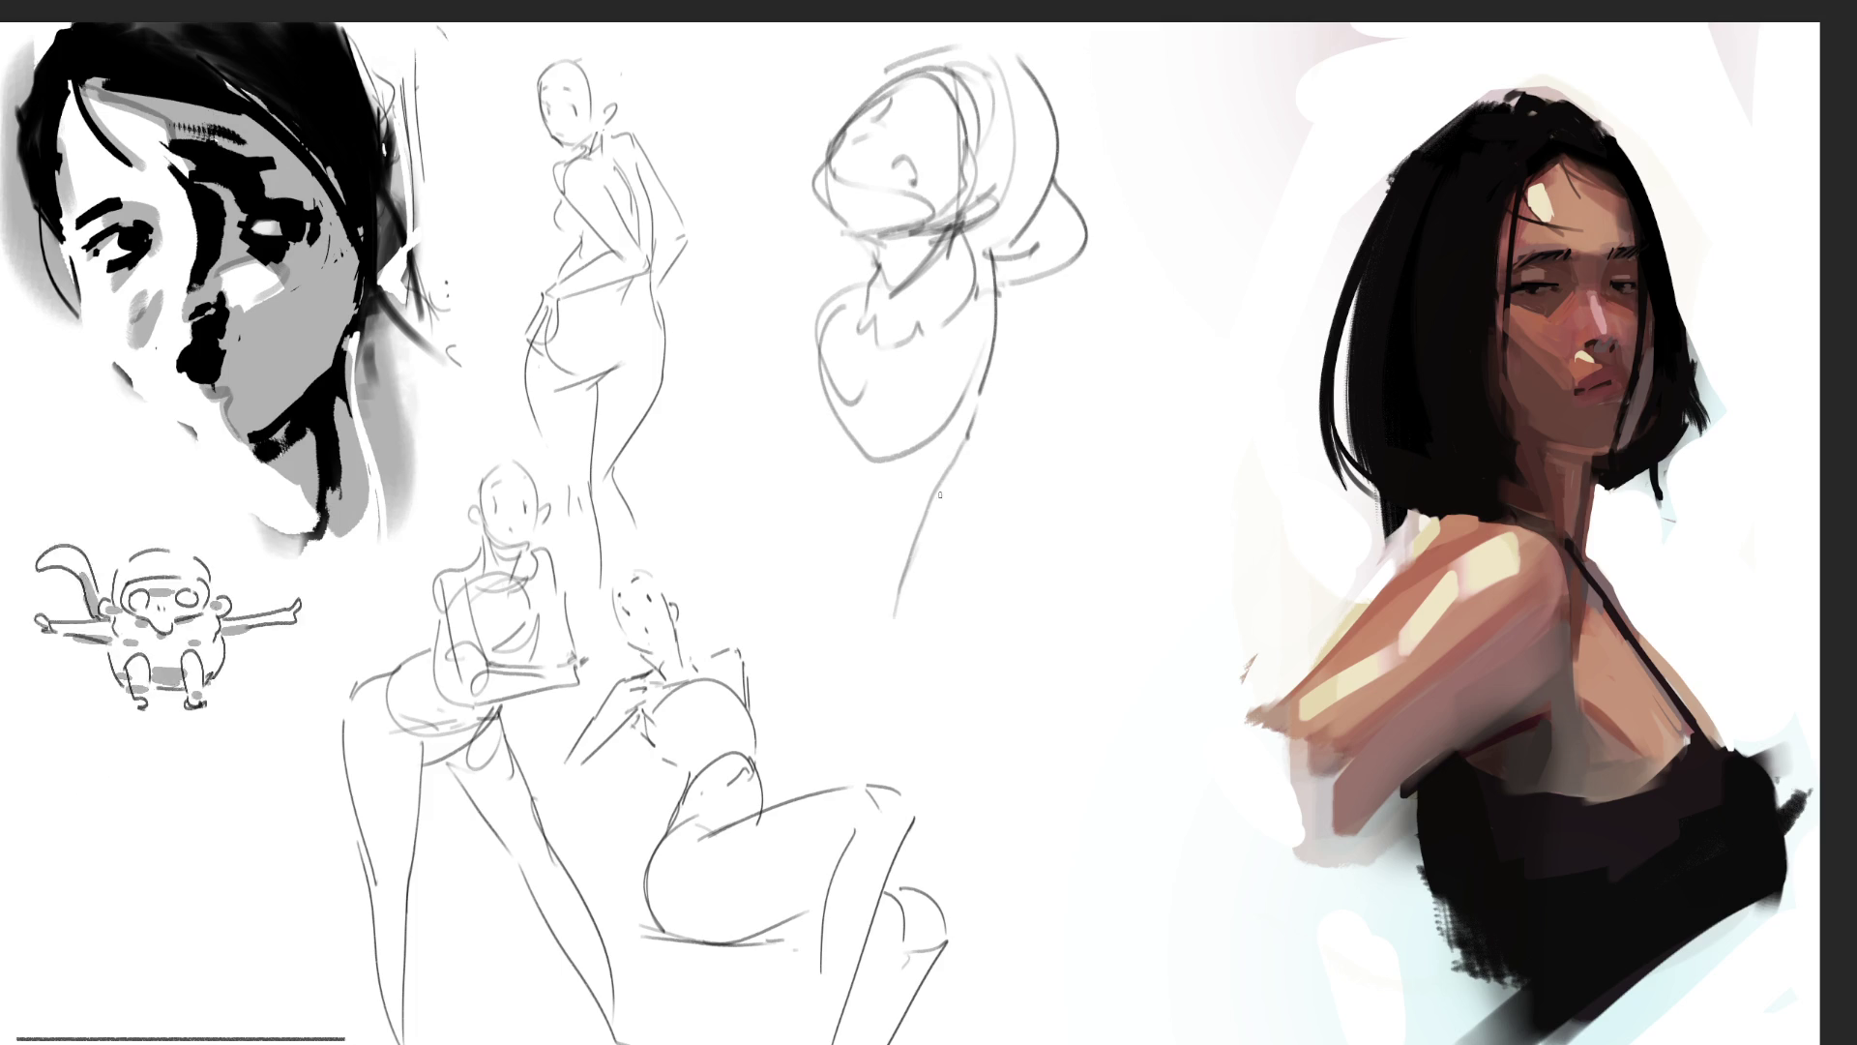
pyautogui.moveTo(958, 418); pyautogui.dragTo(890, 610)
pyautogui.moveTo(818, 334)
pyautogui.mouseDown()
pyautogui.moveTo(885, 566)
pyautogui.moveTo(900, 440)
pyautogui.mouseUp()
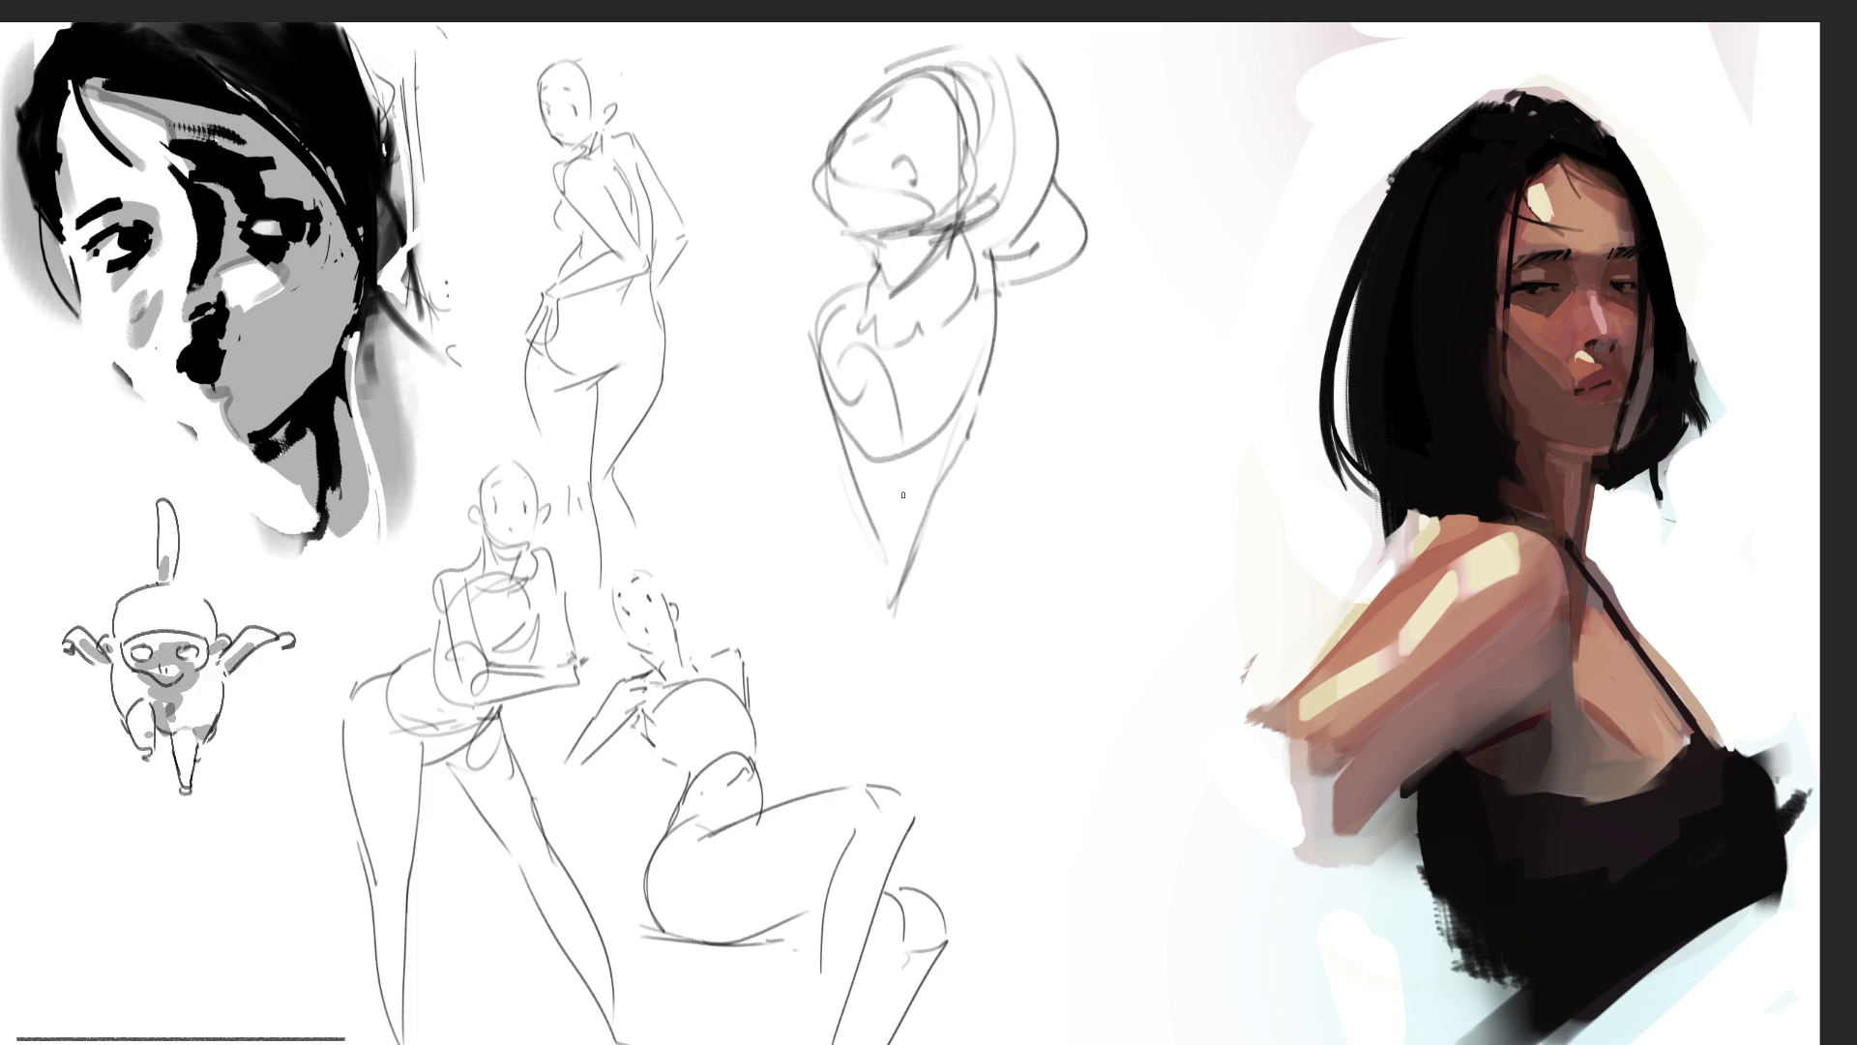
pyautogui.moveTo(885, 358); pyautogui.dragTo(841, 435)
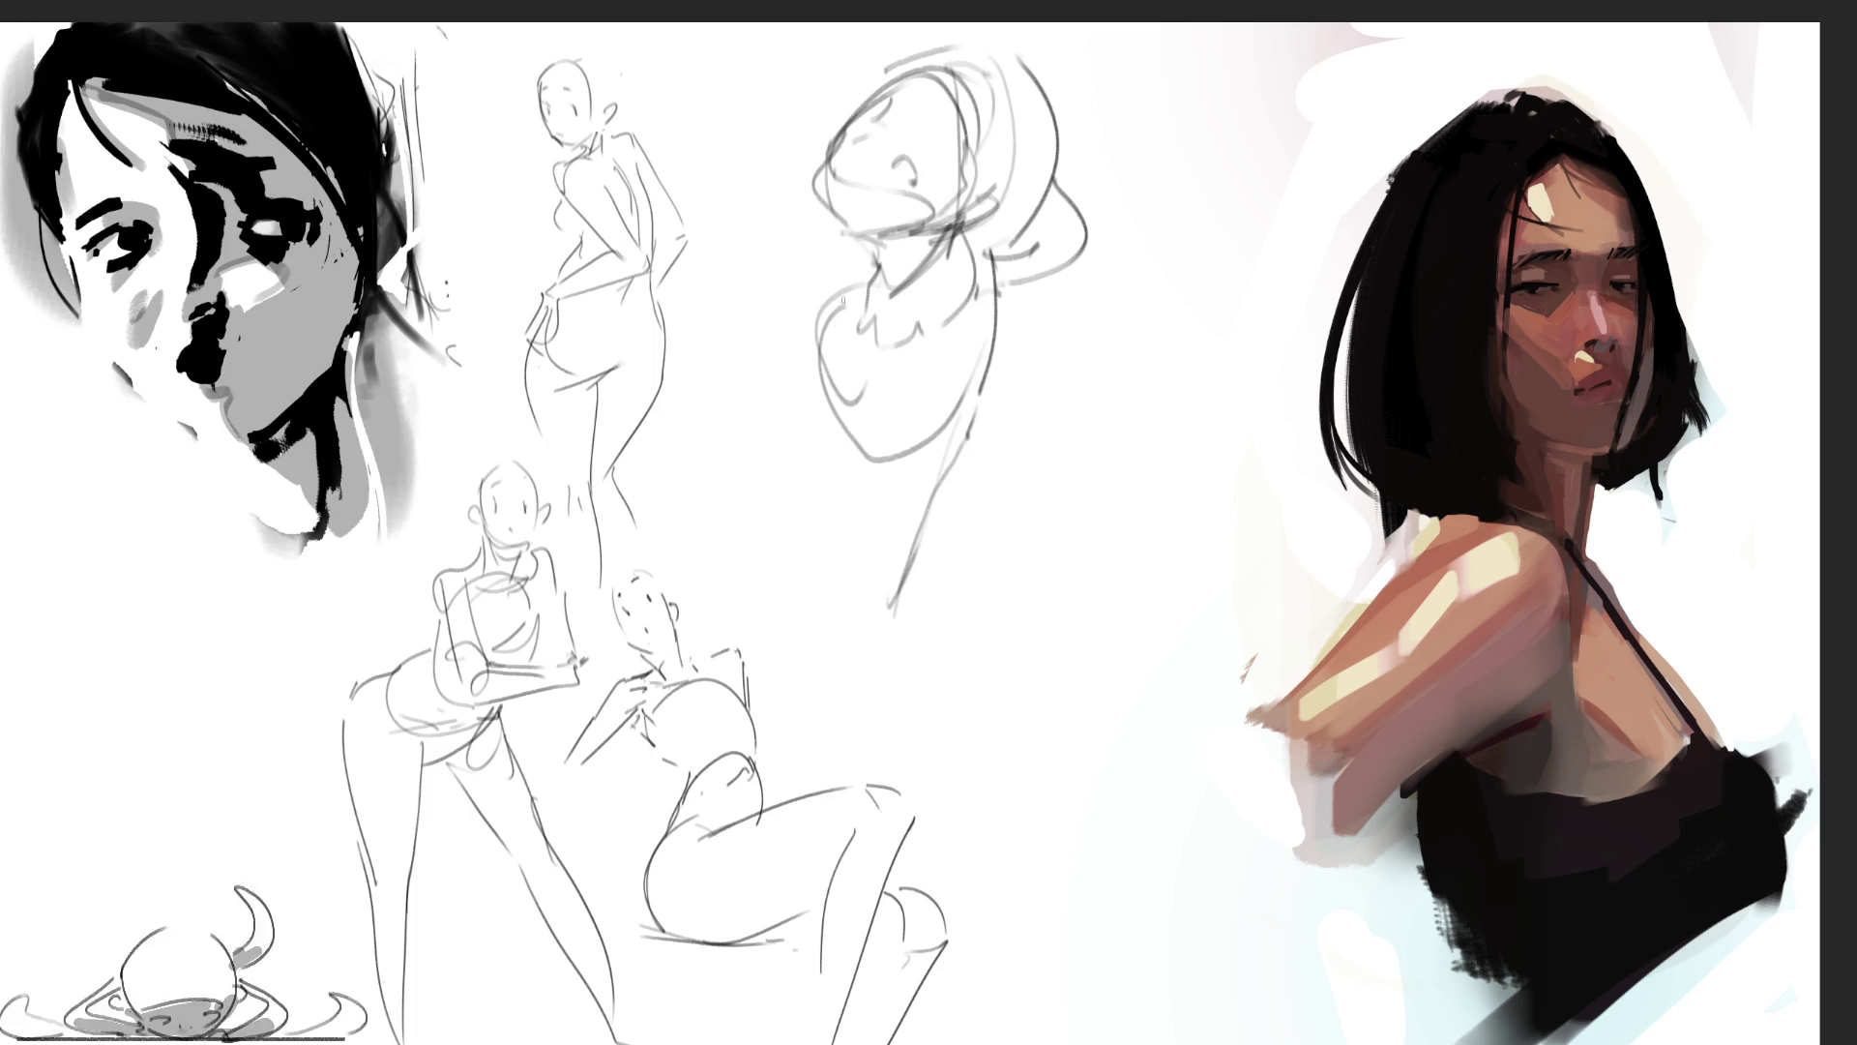
pyautogui.moveTo(833, 302); pyautogui.dragTo(711, 474)
pyautogui.moveTo(832, 411)
pyautogui.mouseDown()
pyautogui.moveTo(714, 479)
pyautogui.moveTo(1006, 316)
pyautogui.moveTo(1010, 372)
pyautogui.moveTo(928, 540)
pyautogui.moveTo(1055, 459)
pyautogui.moveTo(982, 538)
pyautogui.mouseUp()
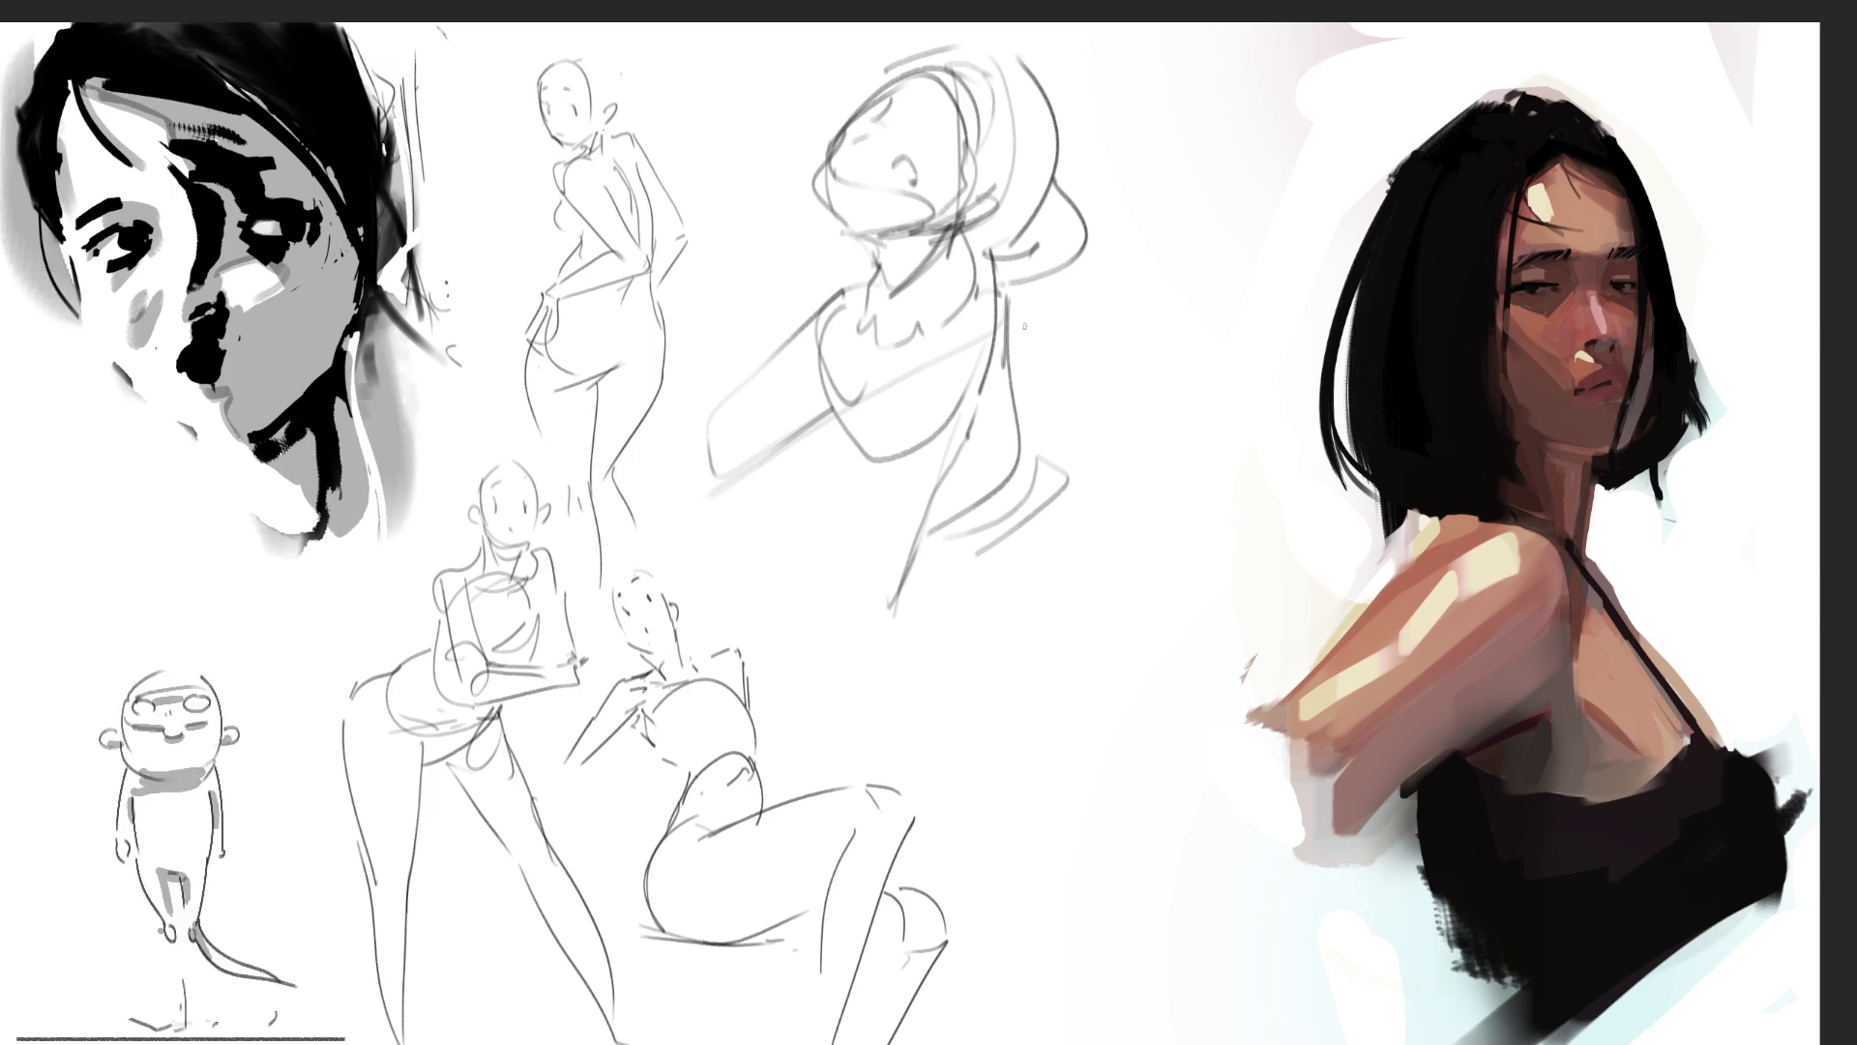
pyautogui.moveTo(1006, 298)
pyautogui.mouseDown()
pyautogui.moveTo(1023, 437)
pyautogui.moveTo(1112, 620)
pyautogui.mouseUp()
pyautogui.moveTo(979, 527)
pyautogui.mouseDown()
pyautogui.moveTo(1064, 619)
pyautogui.moveTo(987, 455)
pyautogui.moveTo(895, 600)
pyautogui.mouseUp()
pyautogui.moveTo(822, 604)
pyautogui.mouseDown()
pyautogui.moveTo(810, 654)
pyautogui.moveTo(924, 617)
pyautogui.mouseUp()
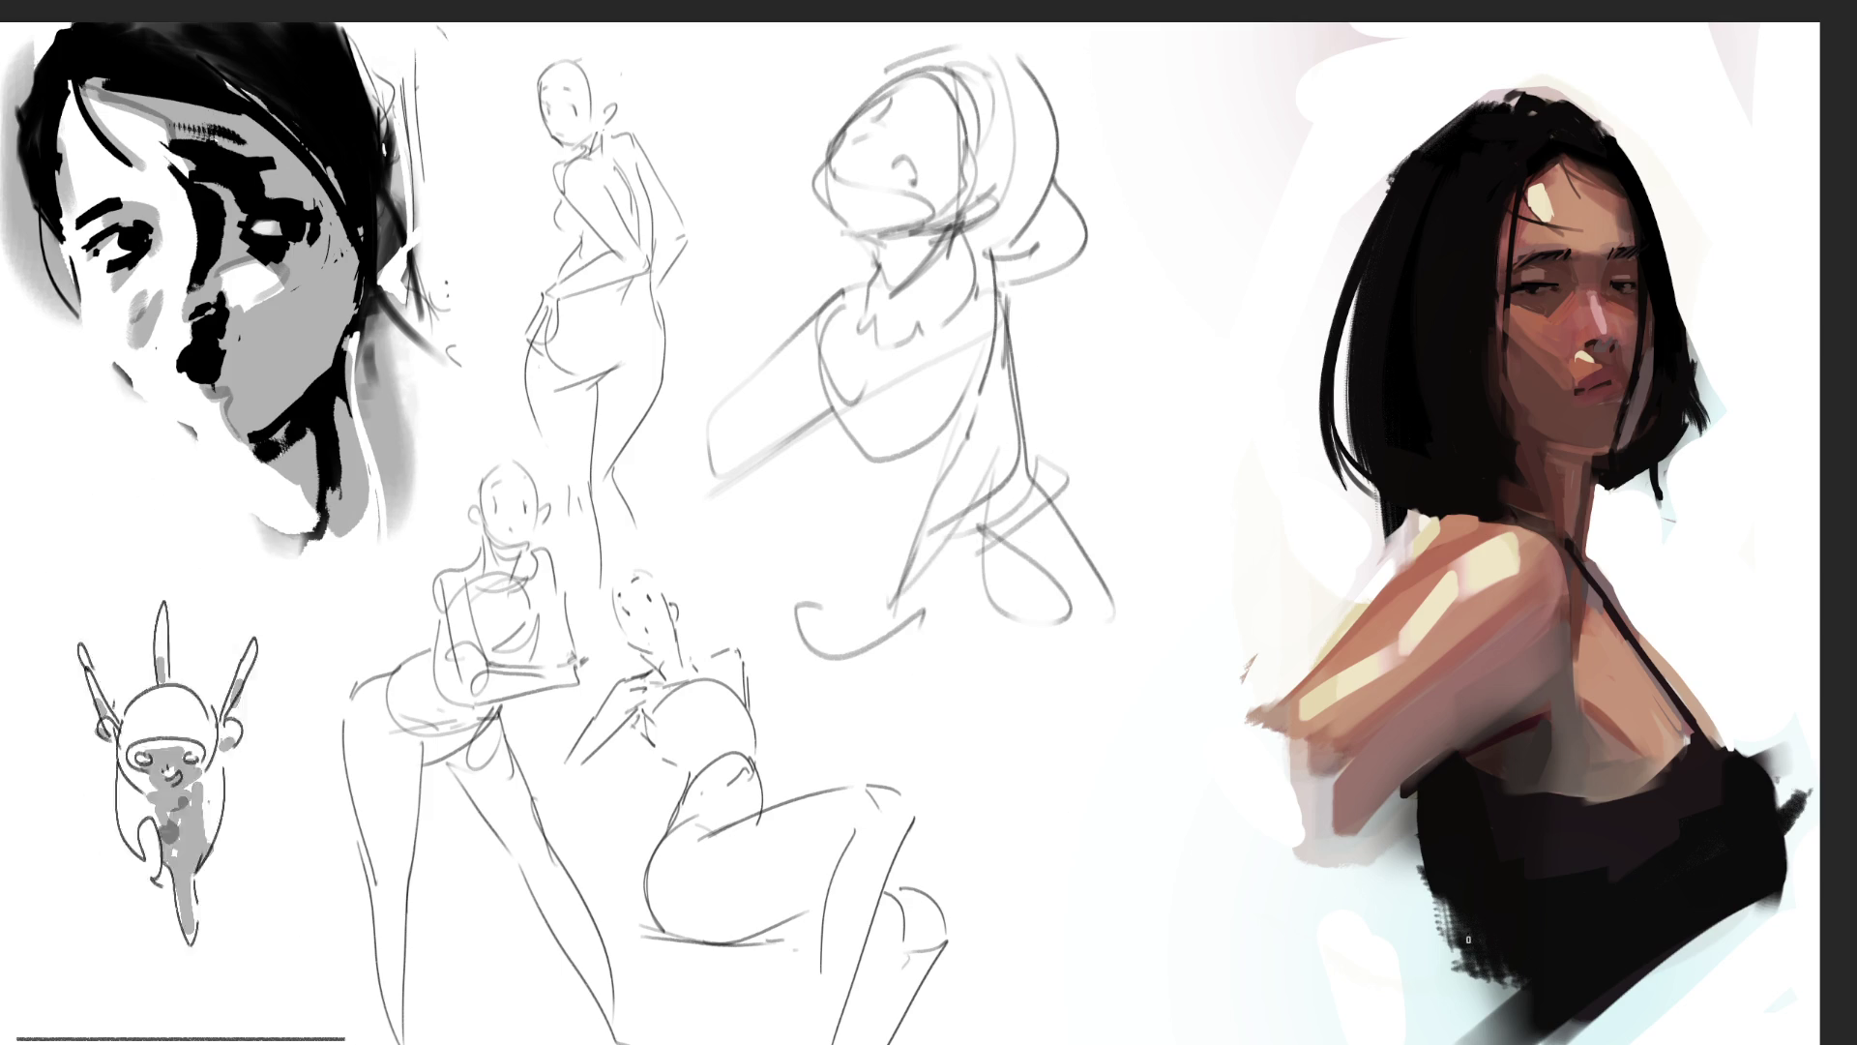
pyautogui.press('e')
pyautogui.moveTo(1016, 248)
pyautogui.mouseDown()
pyautogui.moveTo(891, 489)
pyautogui.moveTo(984, 499)
pyautogui.moveTo(983, 207)
pyautogui.moveTo(996, 249)
pyautogui.mouseUp()
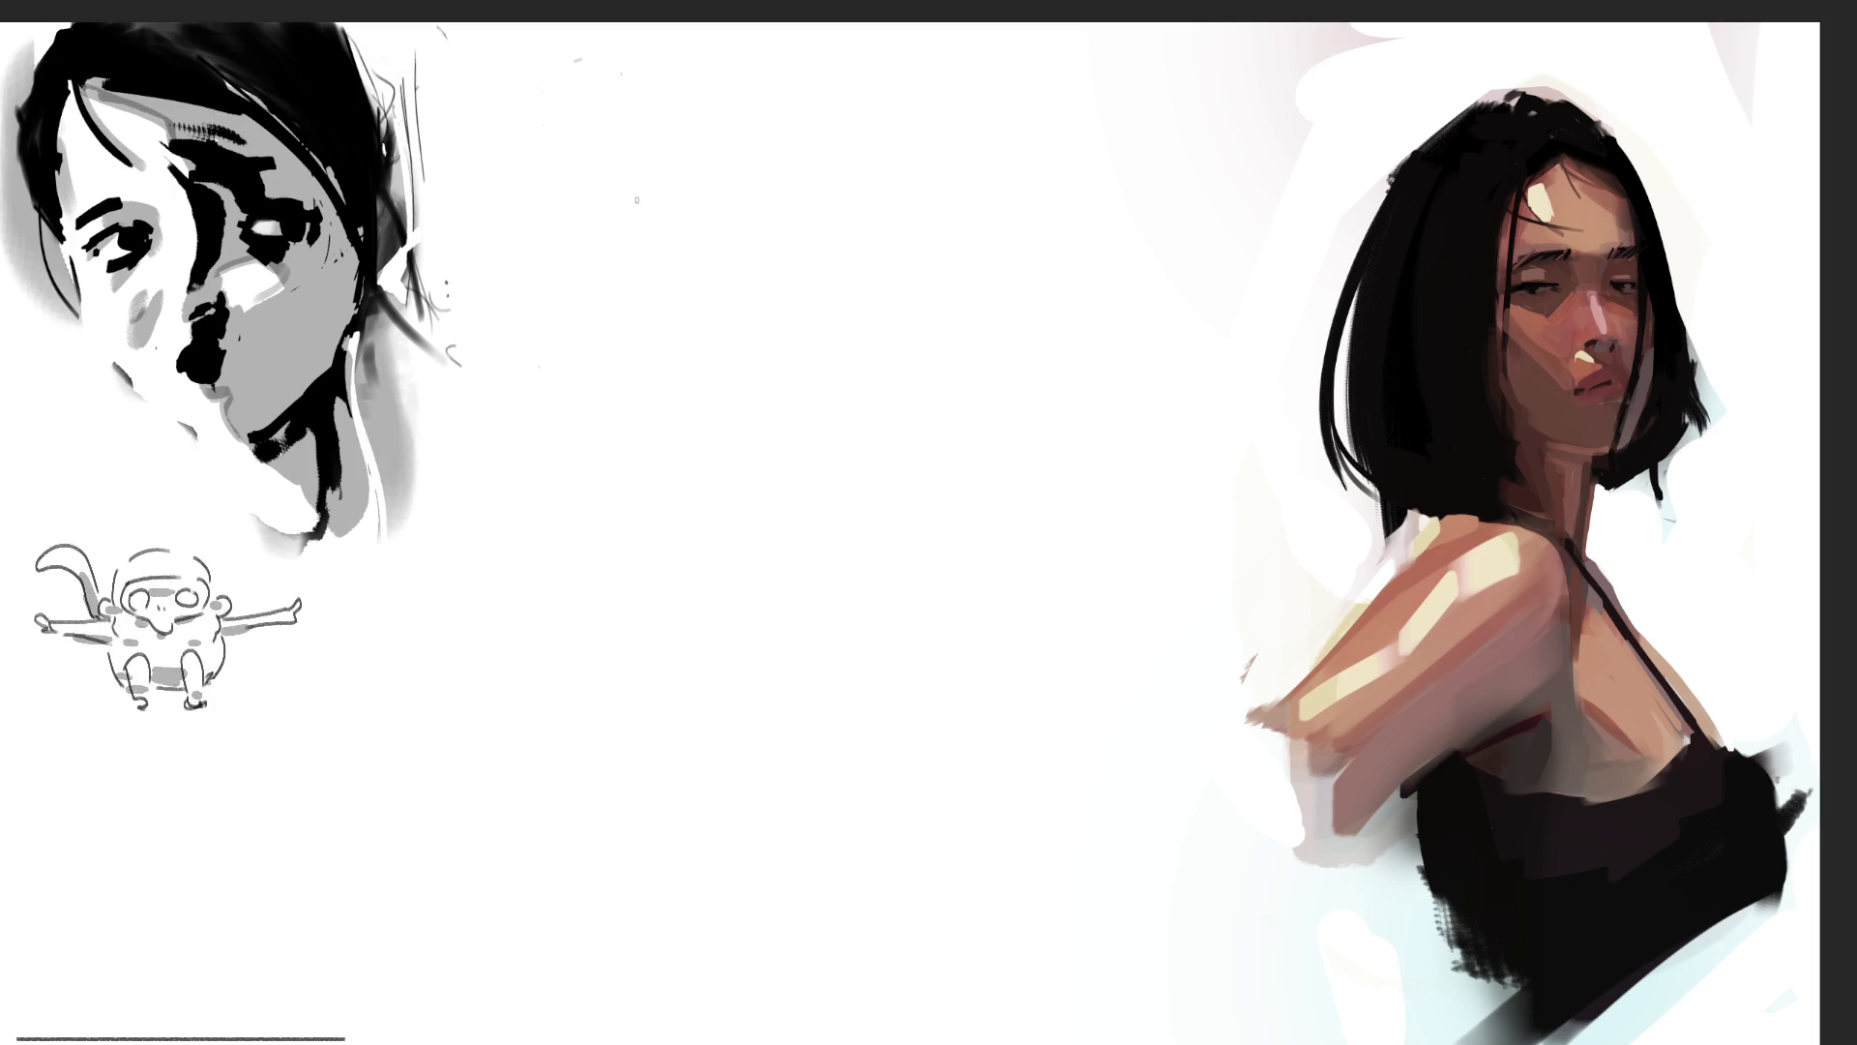
# Step: Scribble loose loops across the canvas middle and erase them down to light grey
pyautogui.moveTo(633, 150); pyautogui.dragTo(641, 372)
pyautogui.moveTo(614, 218); pyautogui.dragTo(663, 319)
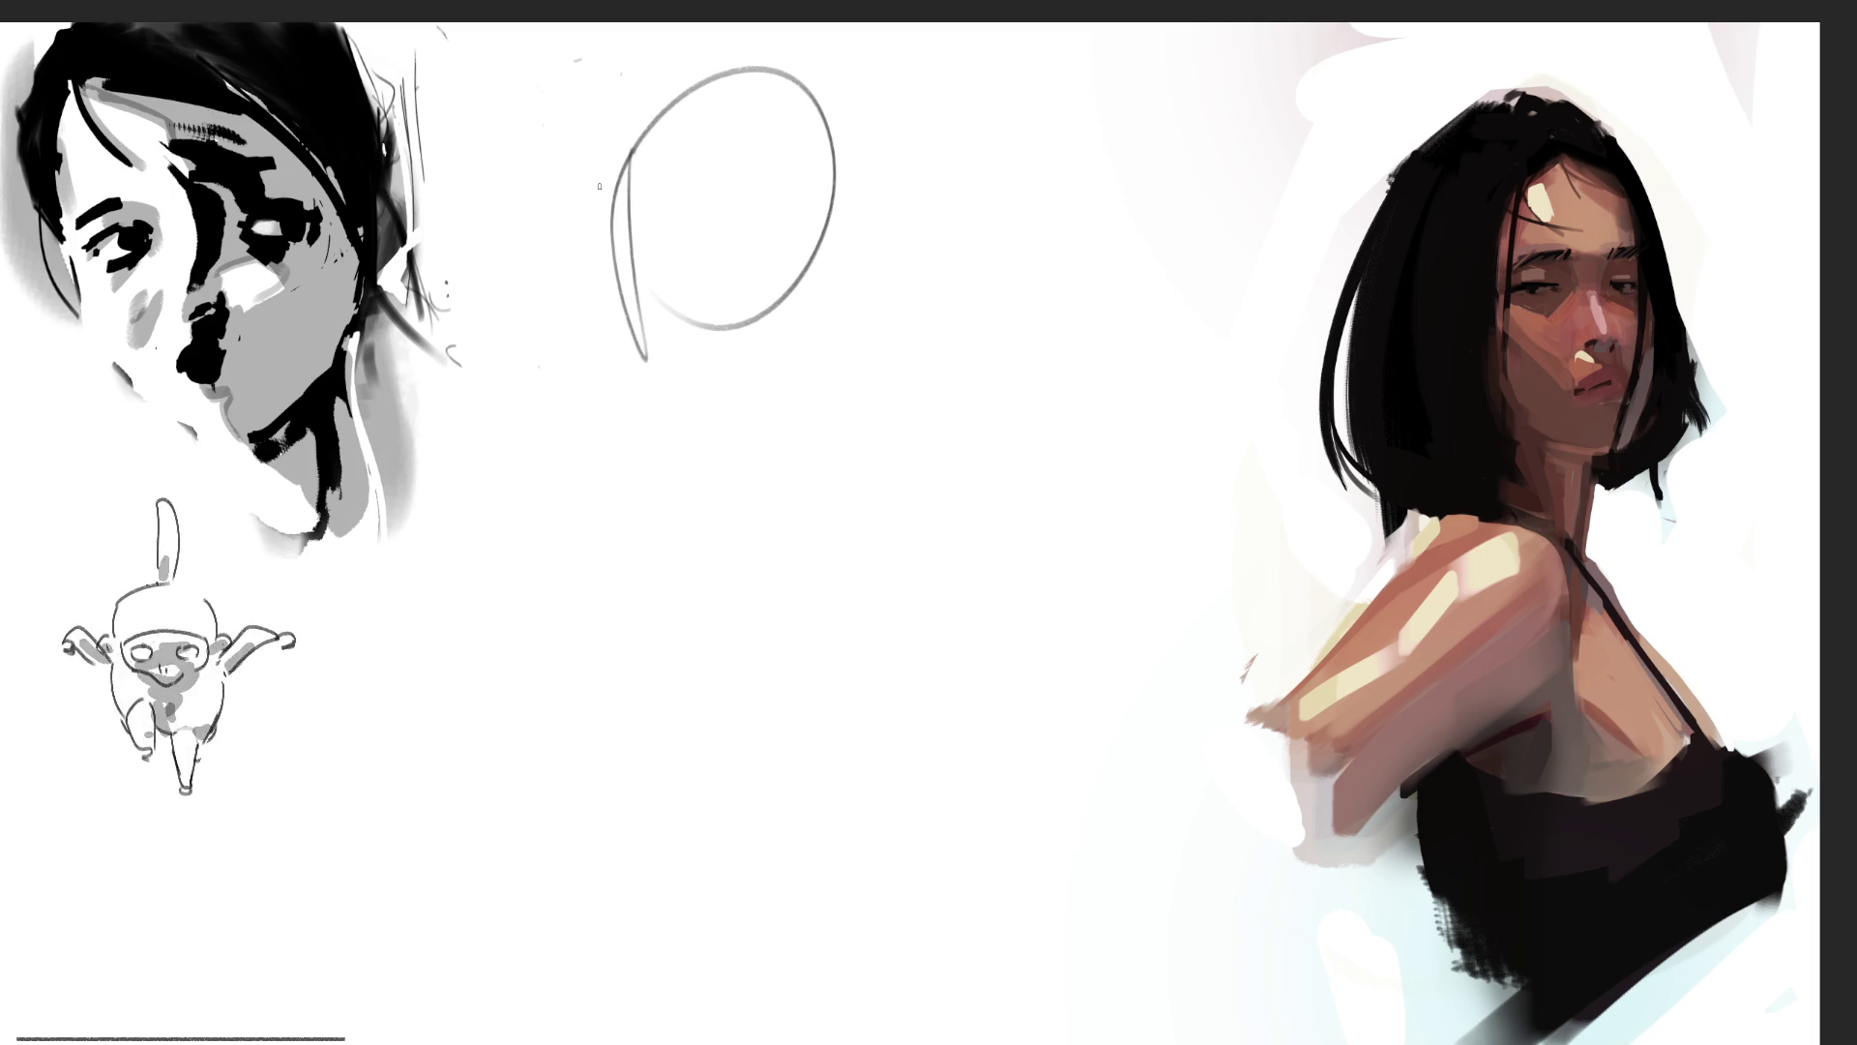
pyautogui.moveTo(602, 184); pyautogui.dragTo(644, 377)
pyautogui.moveTo(643, 372)
pyautogui.mouseDown()
pyautogui.moveTo(900, 83)
pyautogui.moveTo(875, 249)
pyautogui.moveTo(977, 160)
pyautogui.mouseUp()
pyautogui.moveTo(1015, 223); pyautogui.dragTo(696, 483)
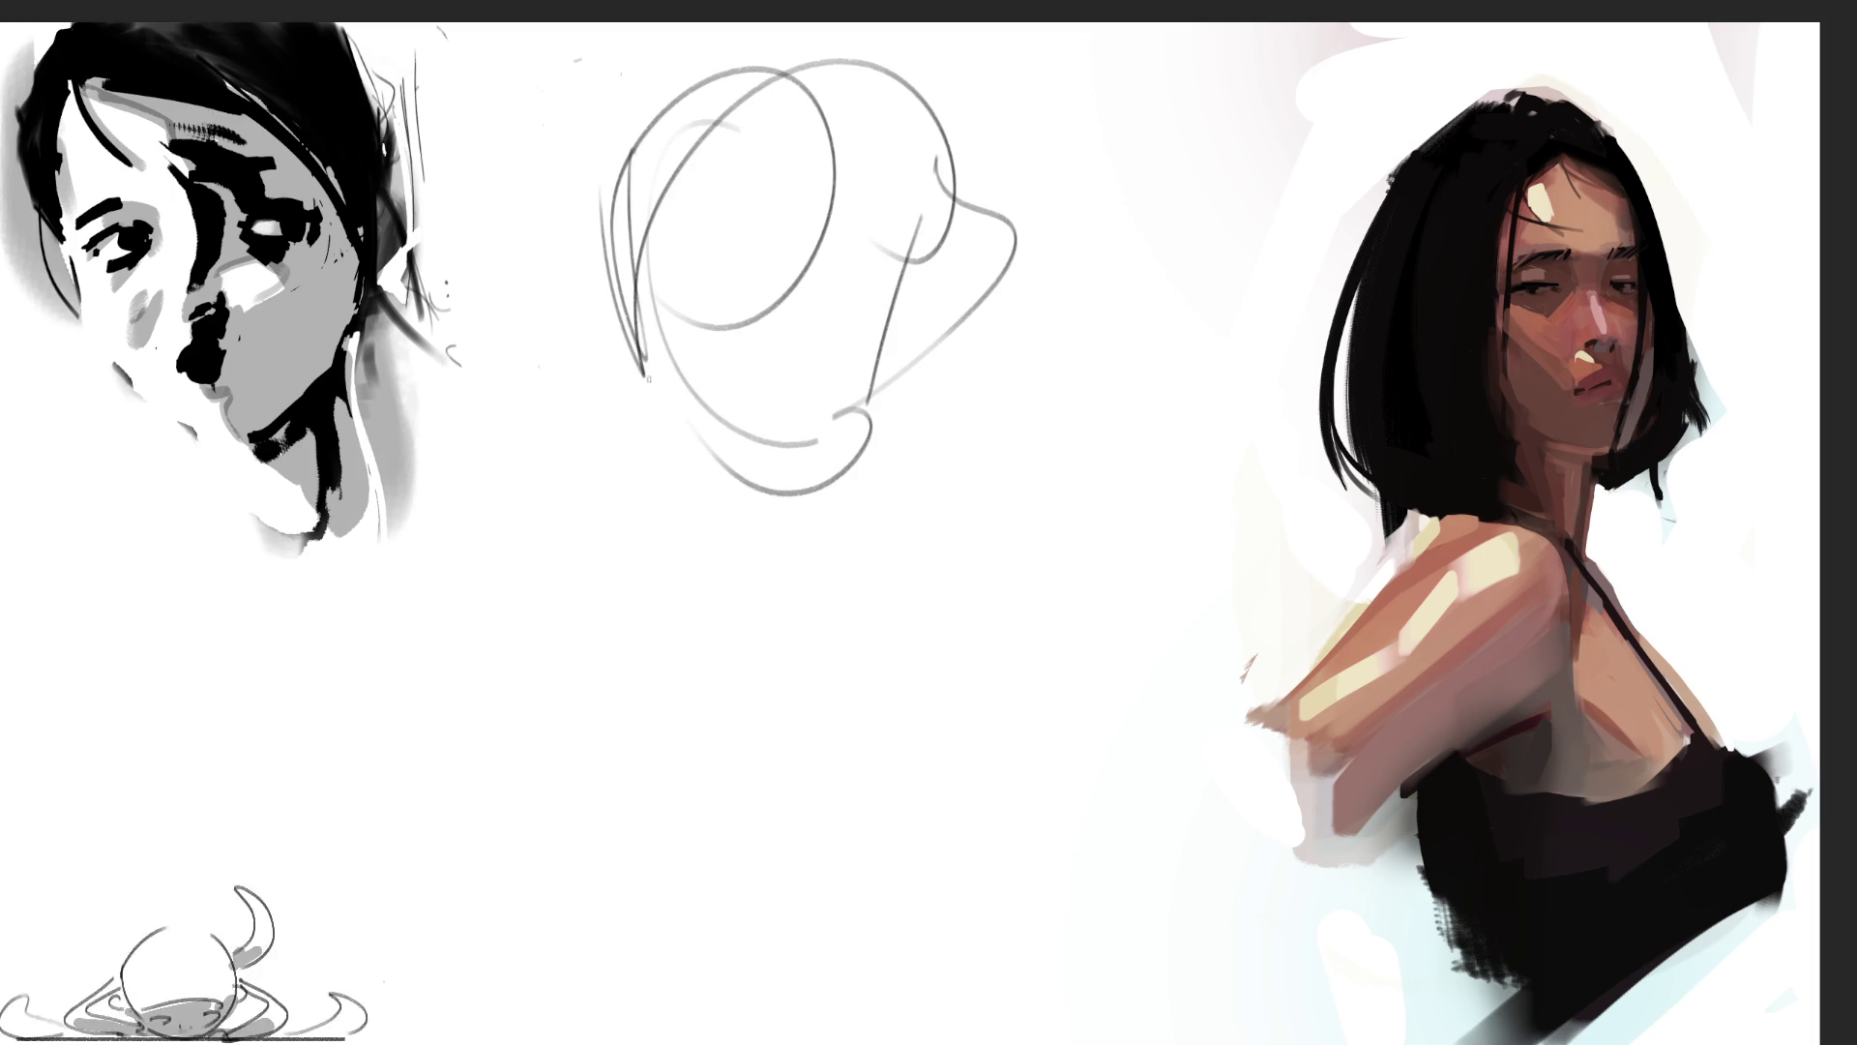
pyautogui.moveTo(629, 368)
pyautogui.mouseDown()
pyautogui.moveTo(967, 309)
pyautogui.moveTo(1016, 85)
pyautogui.moveTo(1016, 329)
pyautogui.moveTo(1103, 290)
pyautogui.moveTo(774, 319)
pyautogui.moveTo(888, 380)
pyautogui.moveTo(774, 484)
pyautogui.moveTo(523, 320)
pyautogui.moveTo(1006, 349)
pyautogui.moveTo(732, 607)
pyautogui.moveTo(764, 542)
pyautogui.moveTo(1006, 513)
pyautogui.moveTo(803, 580)
pyautogui.moveTo(537, 600)
pyautogui.moveTo(1042, 483)
pyautogui.moveTo(1170, 338)
pyautogui.moveTo(769, 832)
pyautogui.moveTo(835, 912)
pyautogui.moveTo(1082, 1002)
pyautogui.mouseUp()
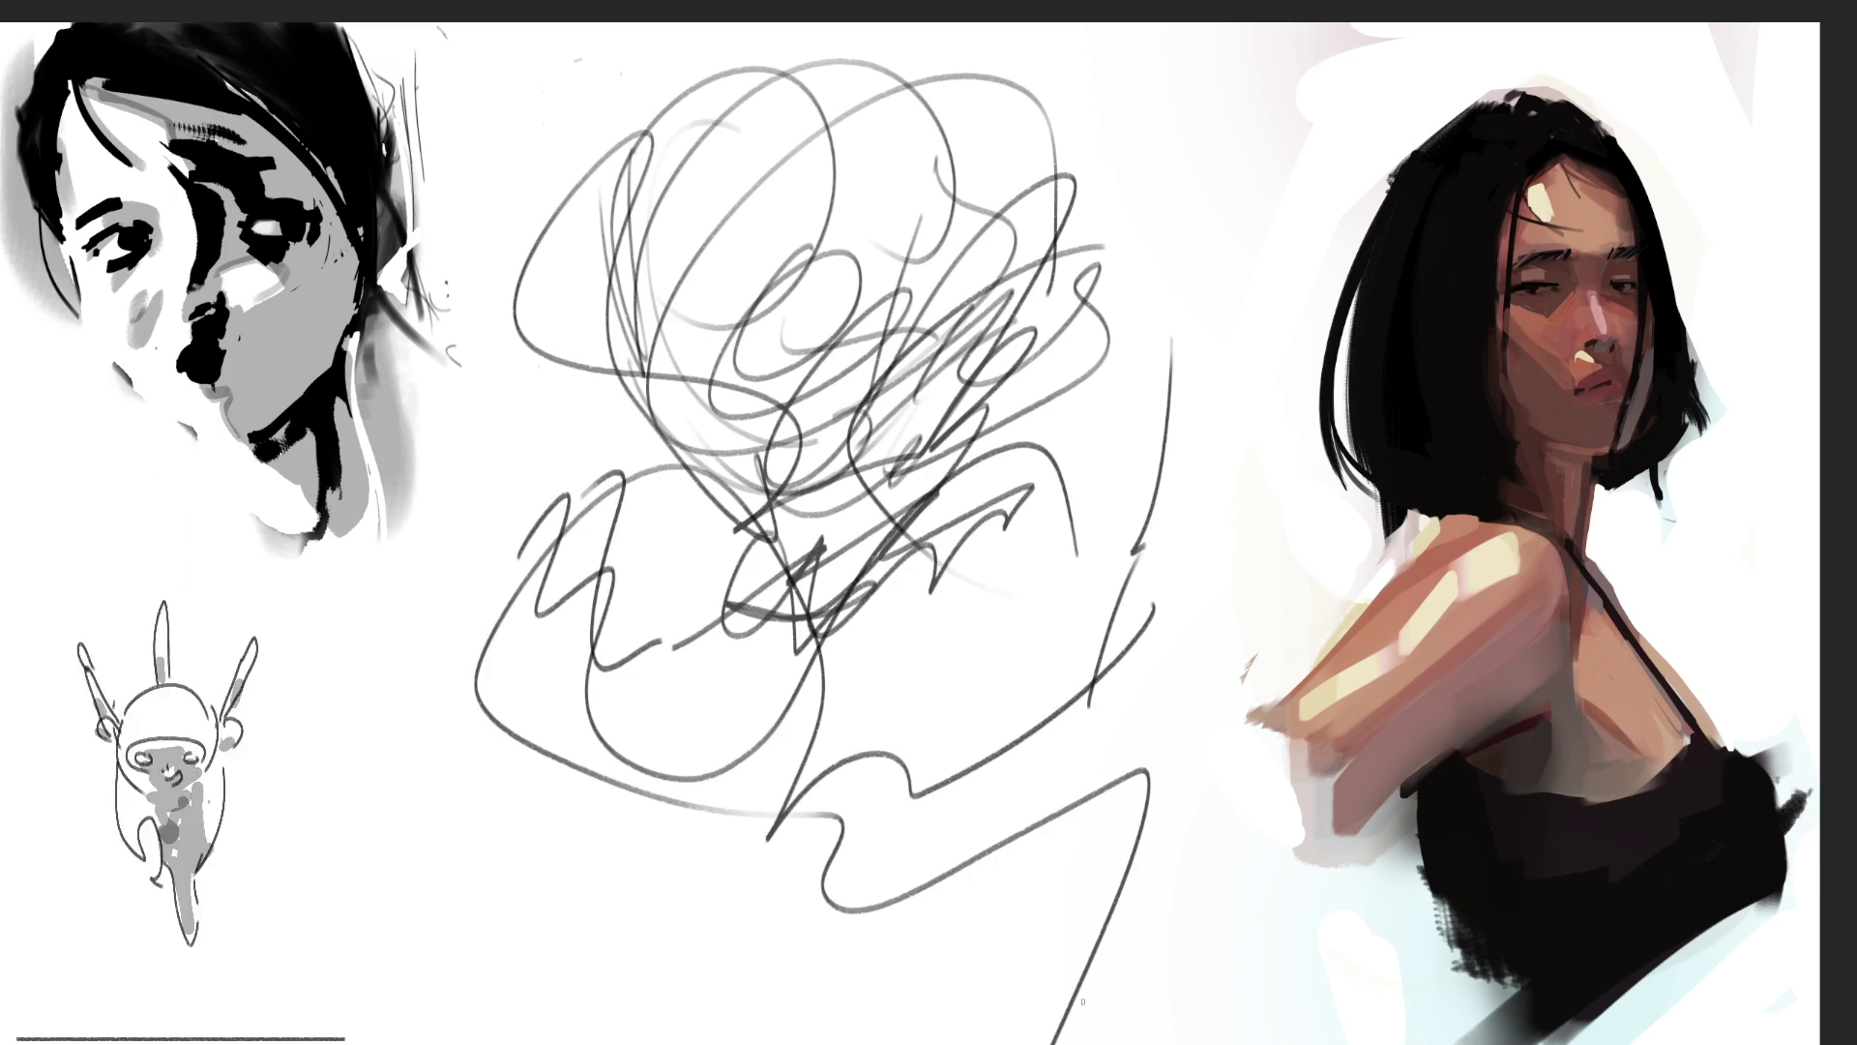
pyautogui.moveTo(677, 629)
pyautogui.mouseDown()
pyautogui.moveTo(726, 290)
pyautogui.moveTo(967, 484)
pyautogui.moveTo(554, 0)
pyautogui.mouseUp()
pyautogui.moveTo(720, 757)
pyautogui.mouseDown()
pyautogui.moveTo(1135, 943)
pyautogui.moveTo(1199, 467)
pyautogui.mouseUp()
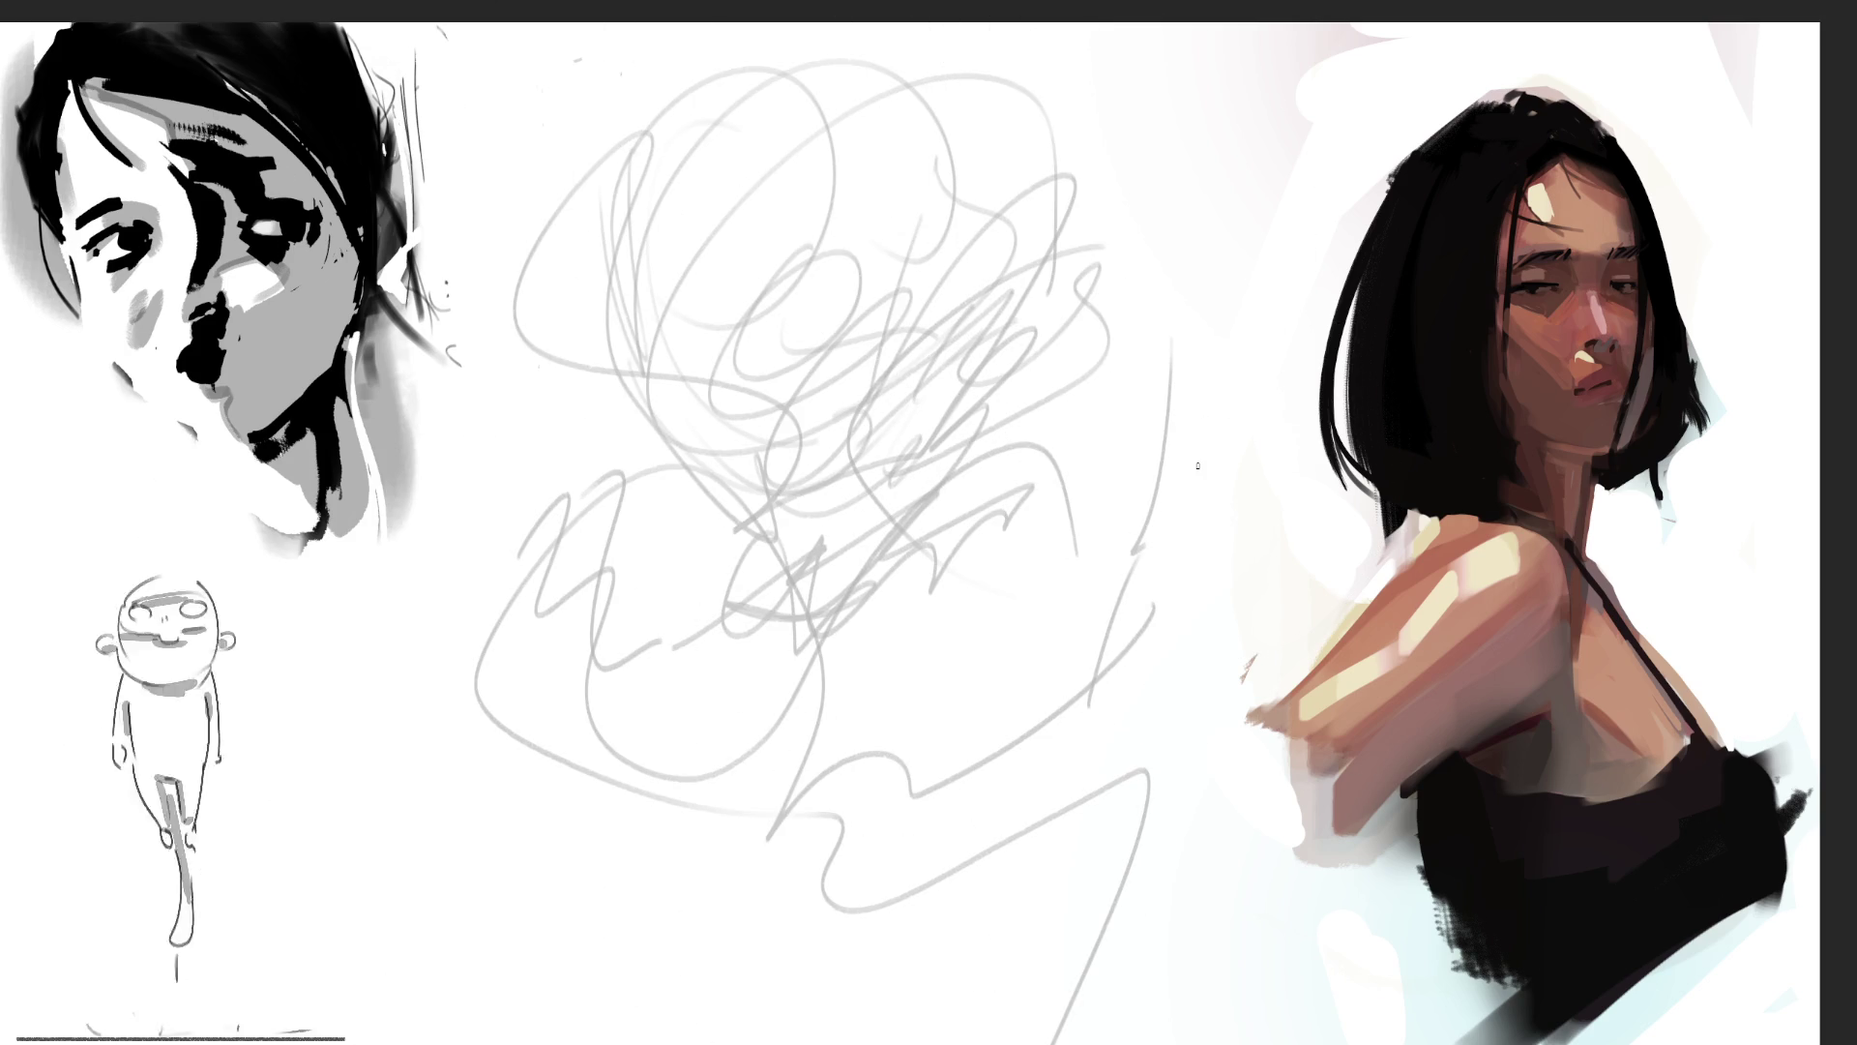
# Step: Draw two round glasses lenses with a bridge and closed eyes with lashes inside
pyautogui.moveTo(846, 257)
pyautogui.mouseDown()
pyautogui.moveTo(828, 242)
pyautogui.moveTo(875, 421)
pyautogui.moveTo(773, 237)
pyautogui.mouseUp()
pyautogui.moveTo(917, 323); pyautogui.dragTo(934, 322)
pyautogui.moveTo(1011, 189)
pyautogui.mouseDown()
pyautogui.moveTo(997, 387)
pyautogui.moveTo(953, 286)
pyautogui.mouseUp()
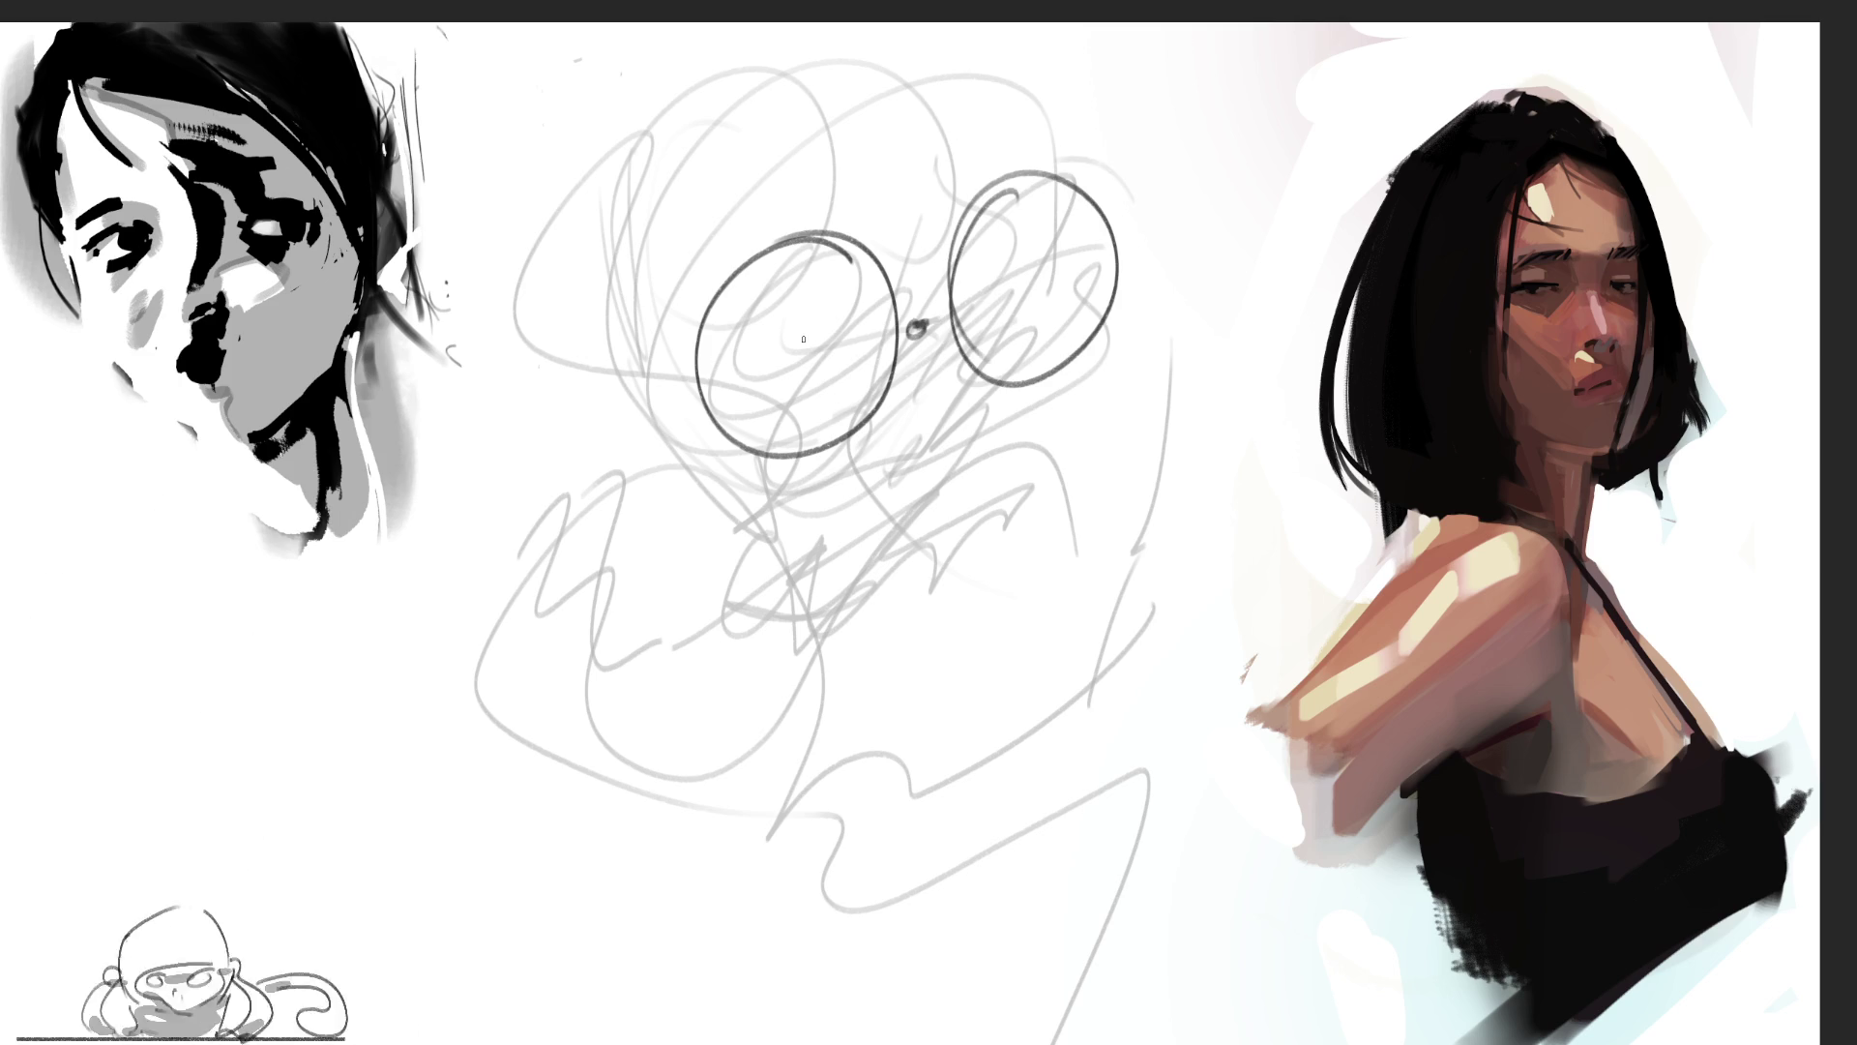
pyautogui.moveTo(751, 340)
pyautogui.mouseDown()
pyautogui.moveTo(842, 338)
pyautogui.moveTo(796, 362)
pyautogui.mouseUp()
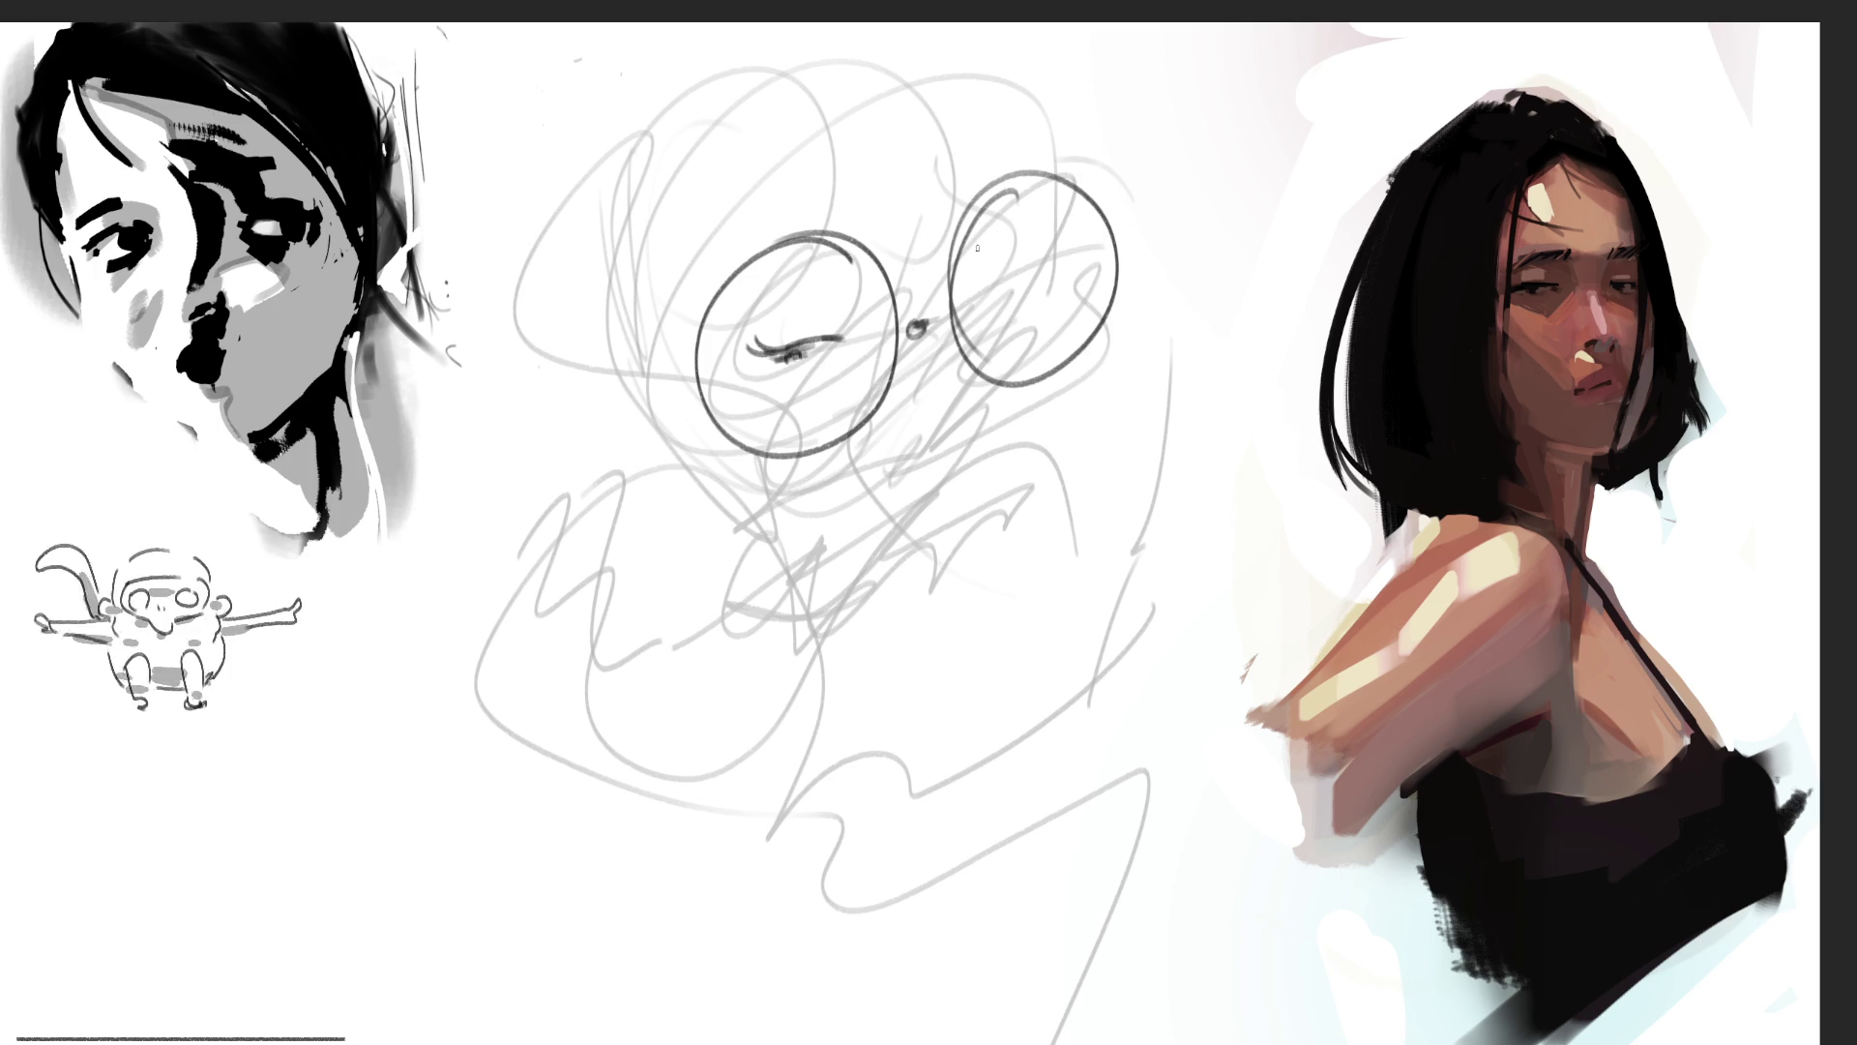
pyautogui.moveTo(961, 309)
pyautogui.mouseDown()
pyautogui.moveTo(1018, 267)
pyautogui.moveTo(931, 370)
pyautogui.moveTo(959, 443)
pyautogui.moveTo(1010, 364)
pyautogui.mouseUp()
pyautogui.moveTo(754, 374); pyautogui.dragTo(838, 383)
pyautogui.moveTo(993, 318)
pyautogui.mouseDown()
pyautogui.moveTo(980, 350)
pyautogui.moveTo(1029, 319)
pyautogui.mouseUp()
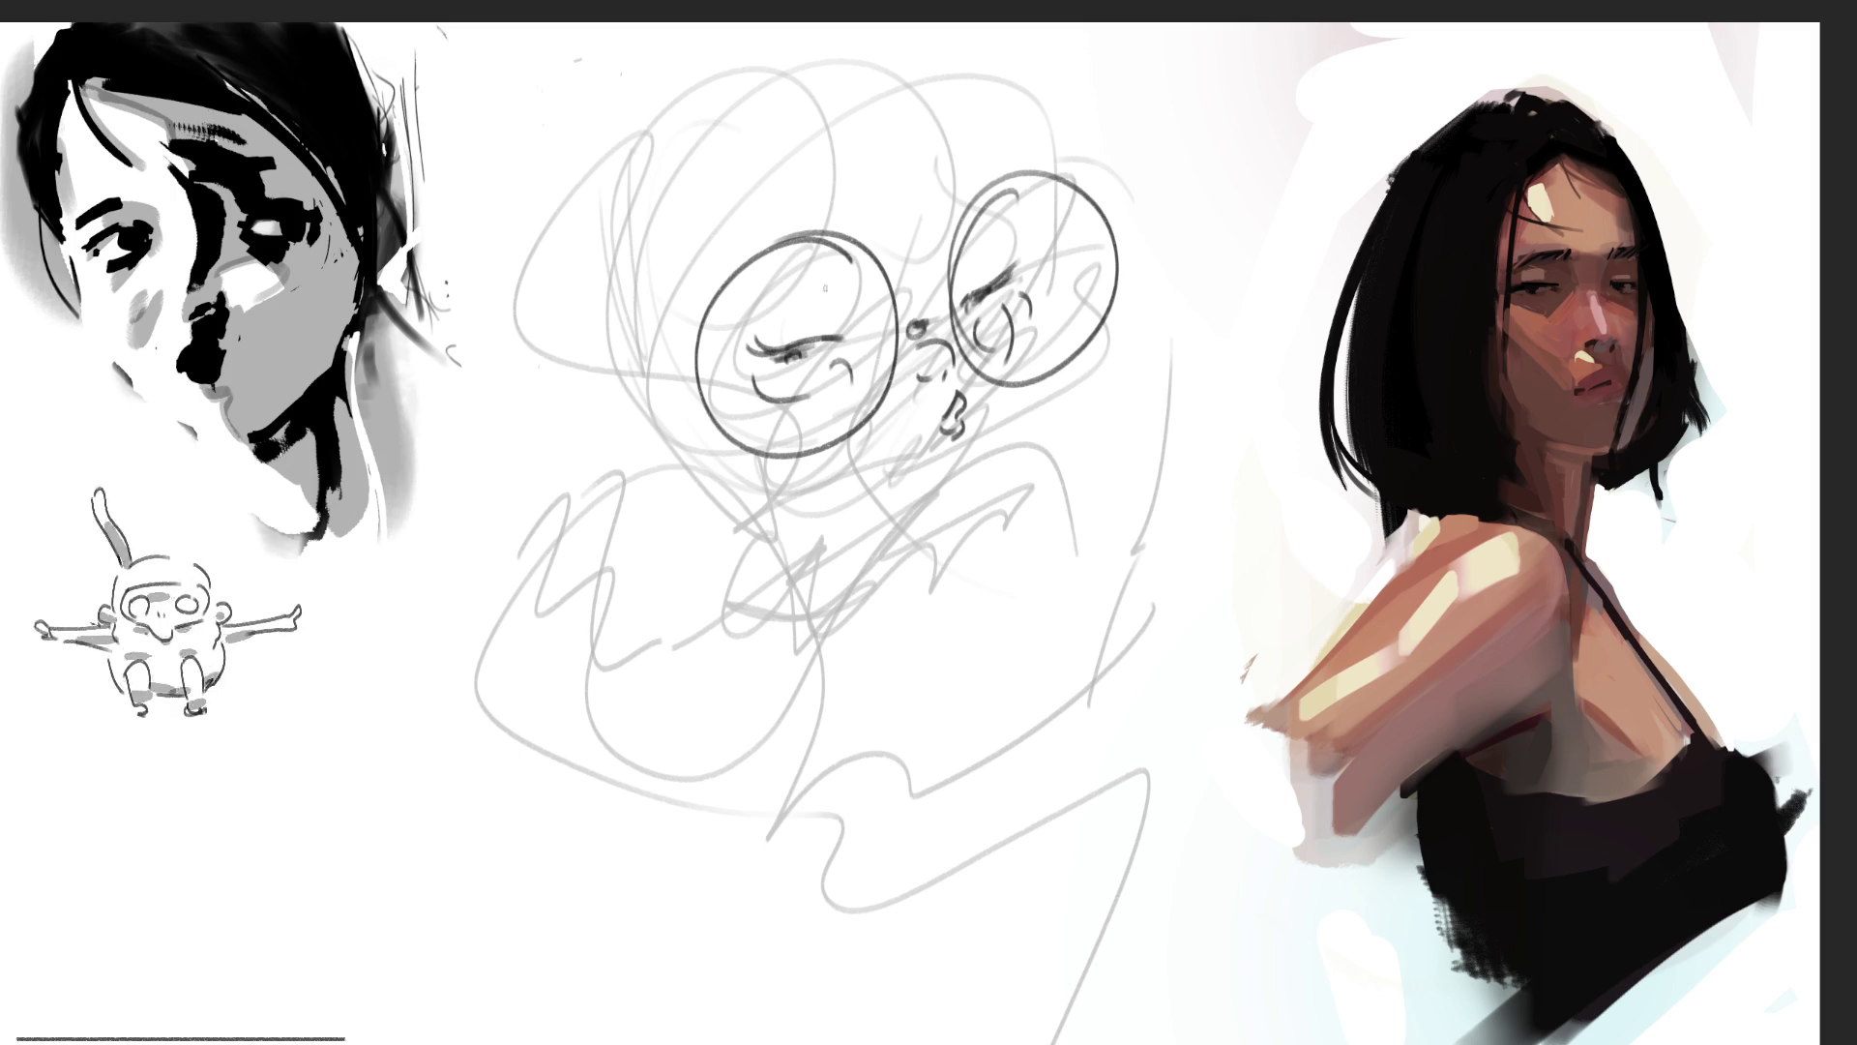
pyautogui.moveTo(780, 316)
pyautogui.mouseDown()
pyautogui.moveTo(843, 300)
pyautogui.moveTo(839, 338)
pyautogui.mouseUp()
pyautogui.moveTo(974, 259)
pyautogui.mouseDown()
pyautogui.moveTo(959, 288)
pyautogui.moveTo(1011, 235)
pyautogui.mouseUp()
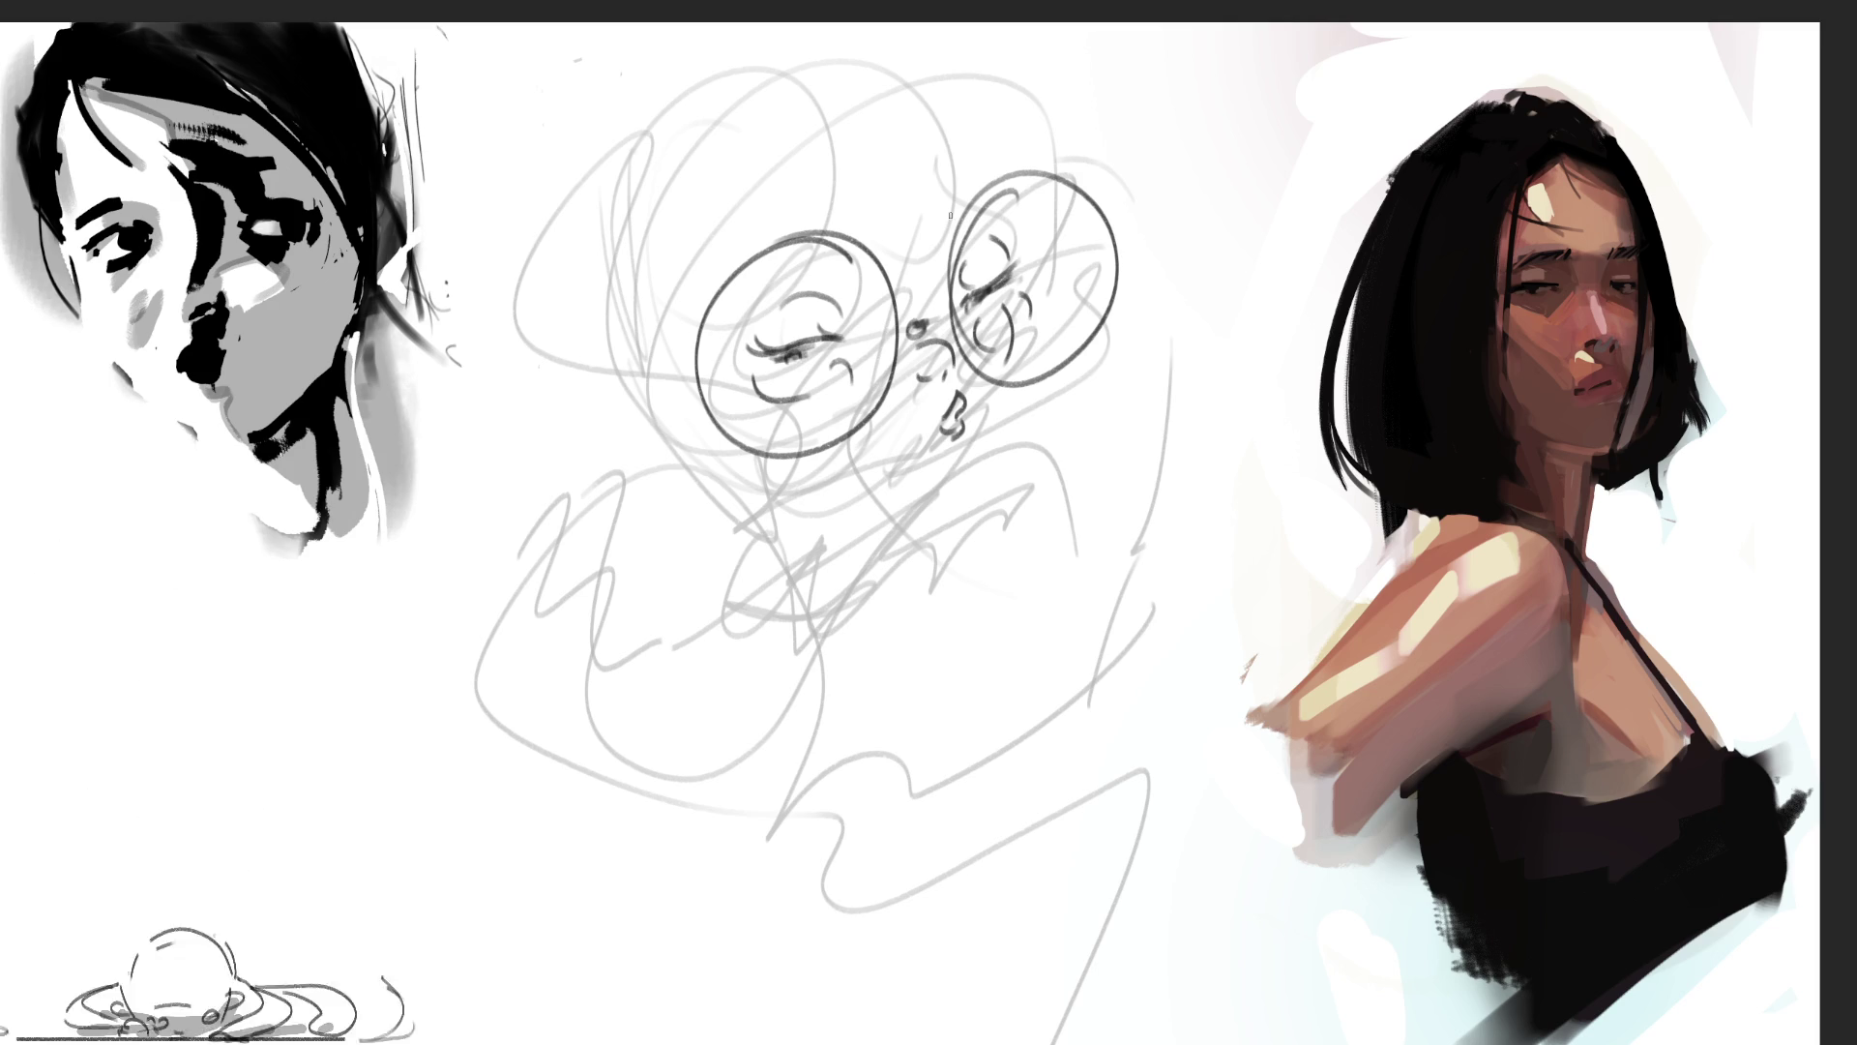
# Step: Add curly hair loops above the glasses and darken the eyebrows
pyautogui.moveTo(730, 169); pyautogui.dragTo(842, 232)
pyautogui.moveTo(977, 164); pyautogui.dragTo(875, 63)
pyautogui.moveTo(1040, 116); pyautogui.dragTo(938, 198)
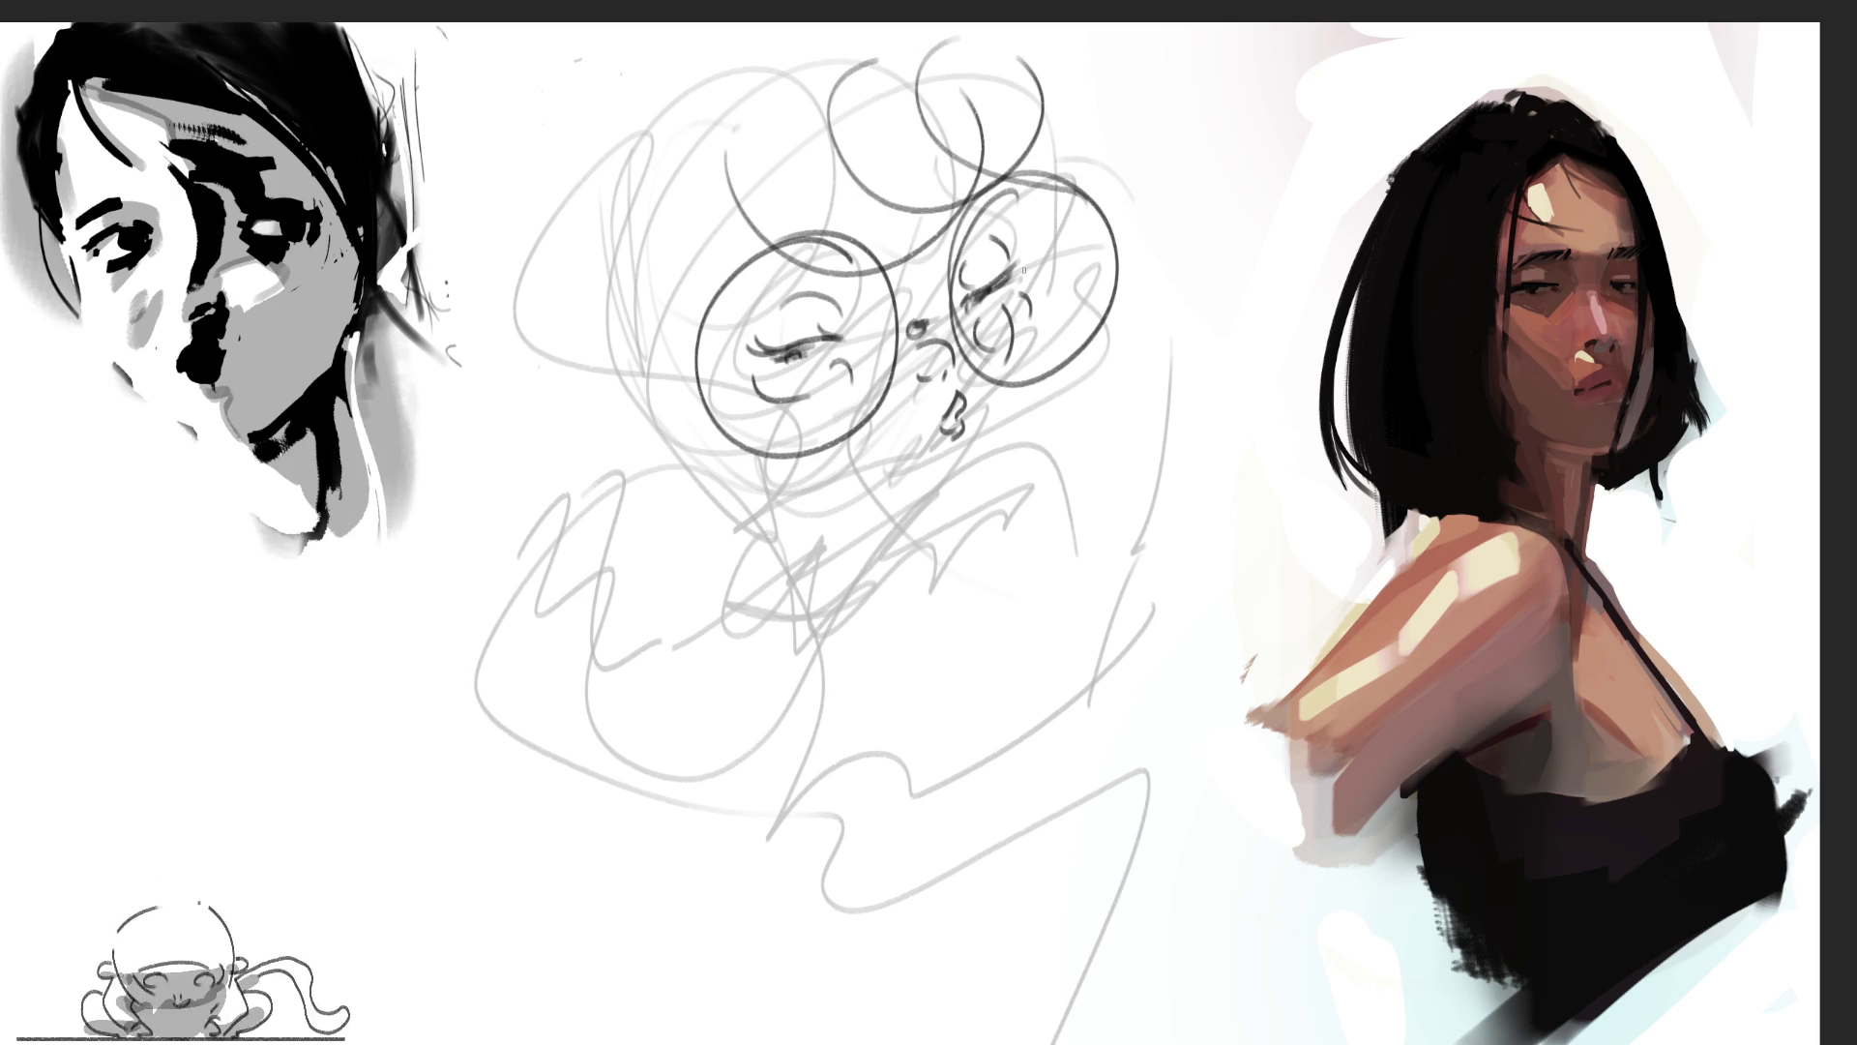
pyautogui.moveTo(709, 283); pyautogui.dragTo(805, 228)
pyautogui.moveTo(899, 206); pyautogui.dragTo(961, 196)
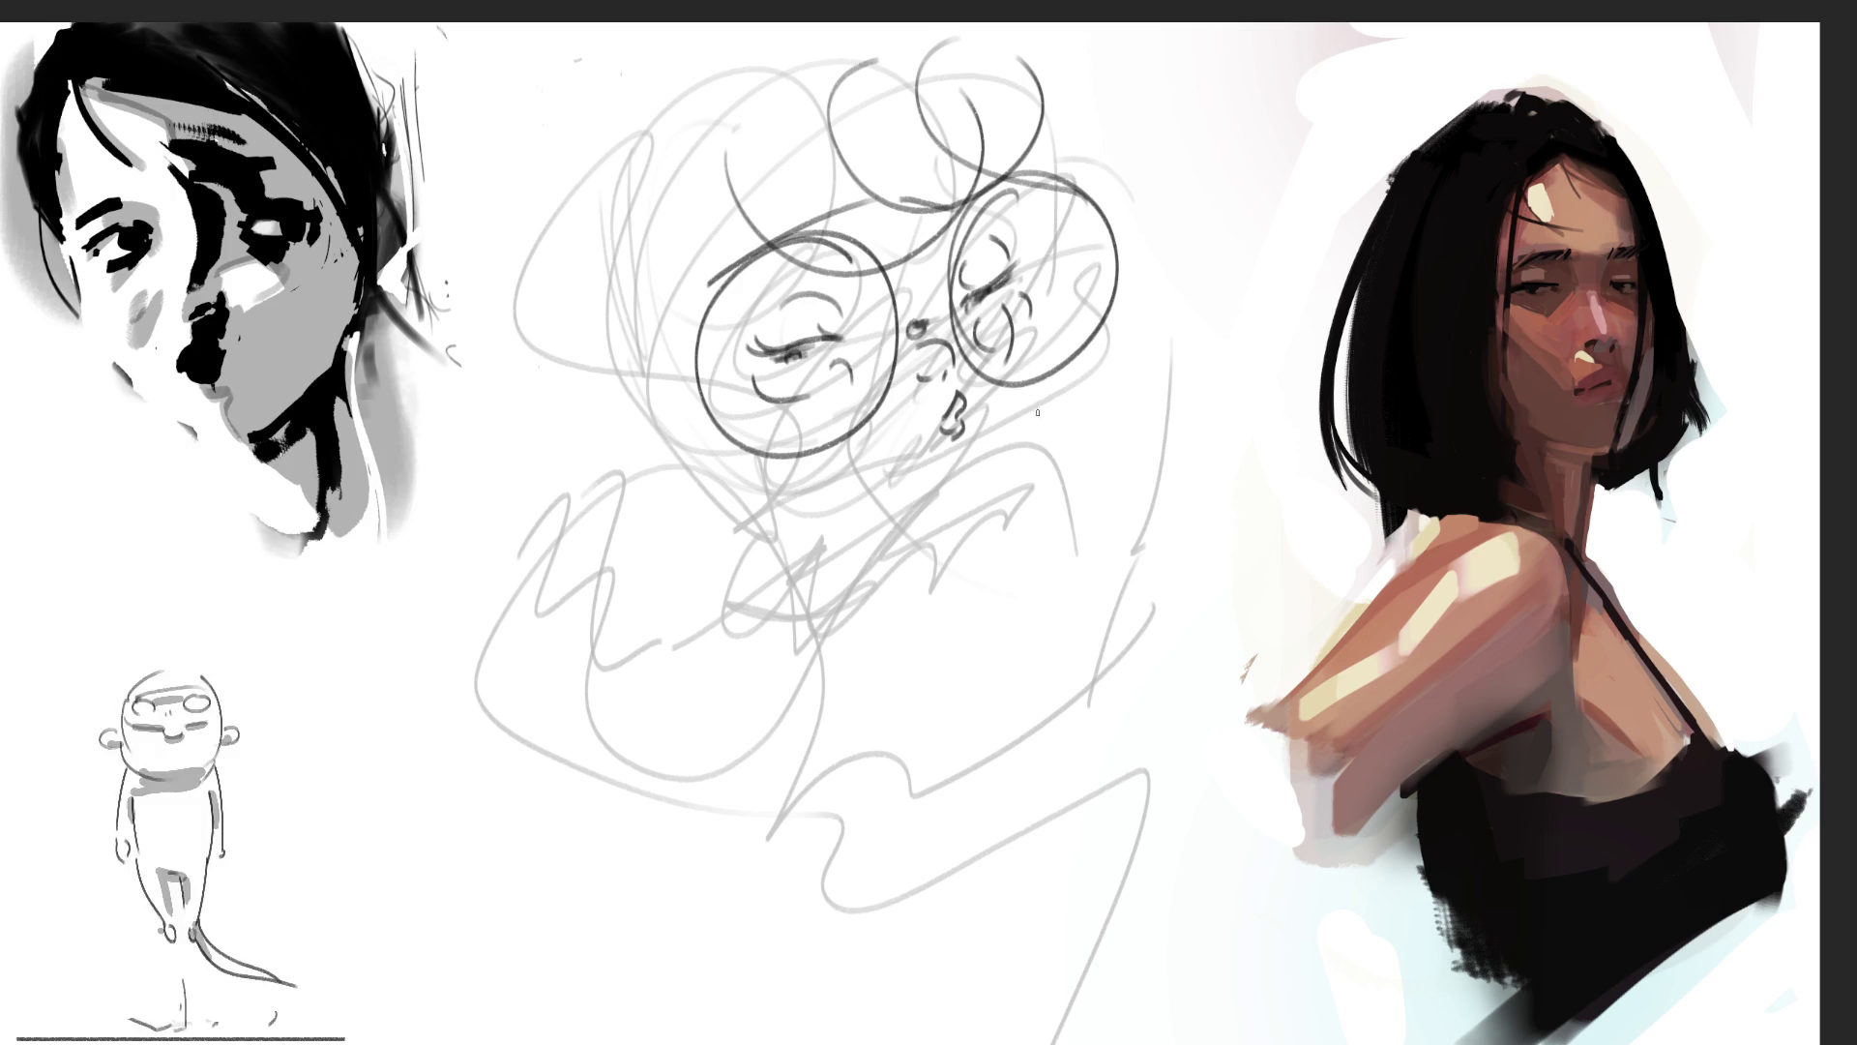
# Step: Draw horizontal and diagonal guide lines across the glasses face sketch
pyautogui.moveTo(490, 502)
pyautogui.mouseDown()
pyautogui.moveTo(1033, 515)
pyautogui.moveTo(491, 504)
pyautogui.mouseUp()
pyautogui.moveTo(1204, 170)
pyautogui.mouseDown()
pyautogui.moveTo(911, 586)
pyautogui.moveTo(875, 604)
pyautogui.mouseUp()
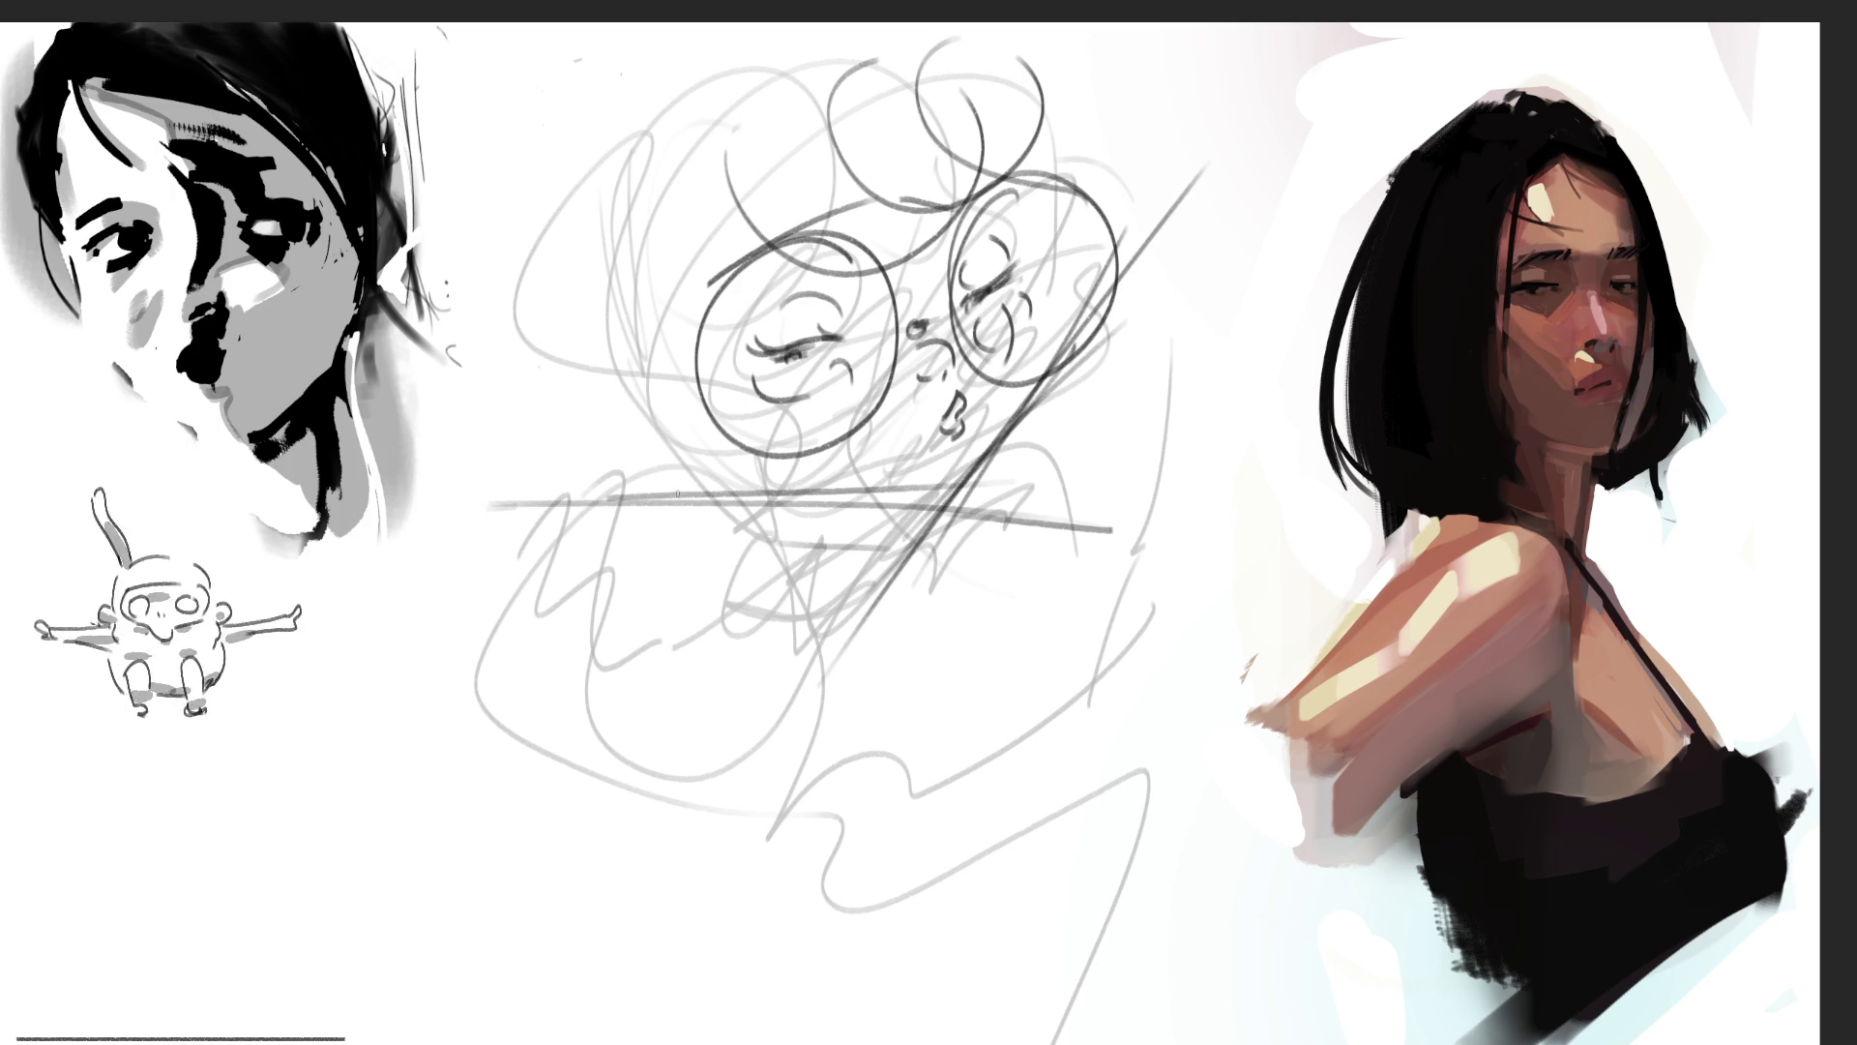
pyautogui.moveTo(571, 197); pyautogui.dragTo(758, 548)
pyautogui.moveTo(476, 422); pyautogui.dragTo(856, 546)
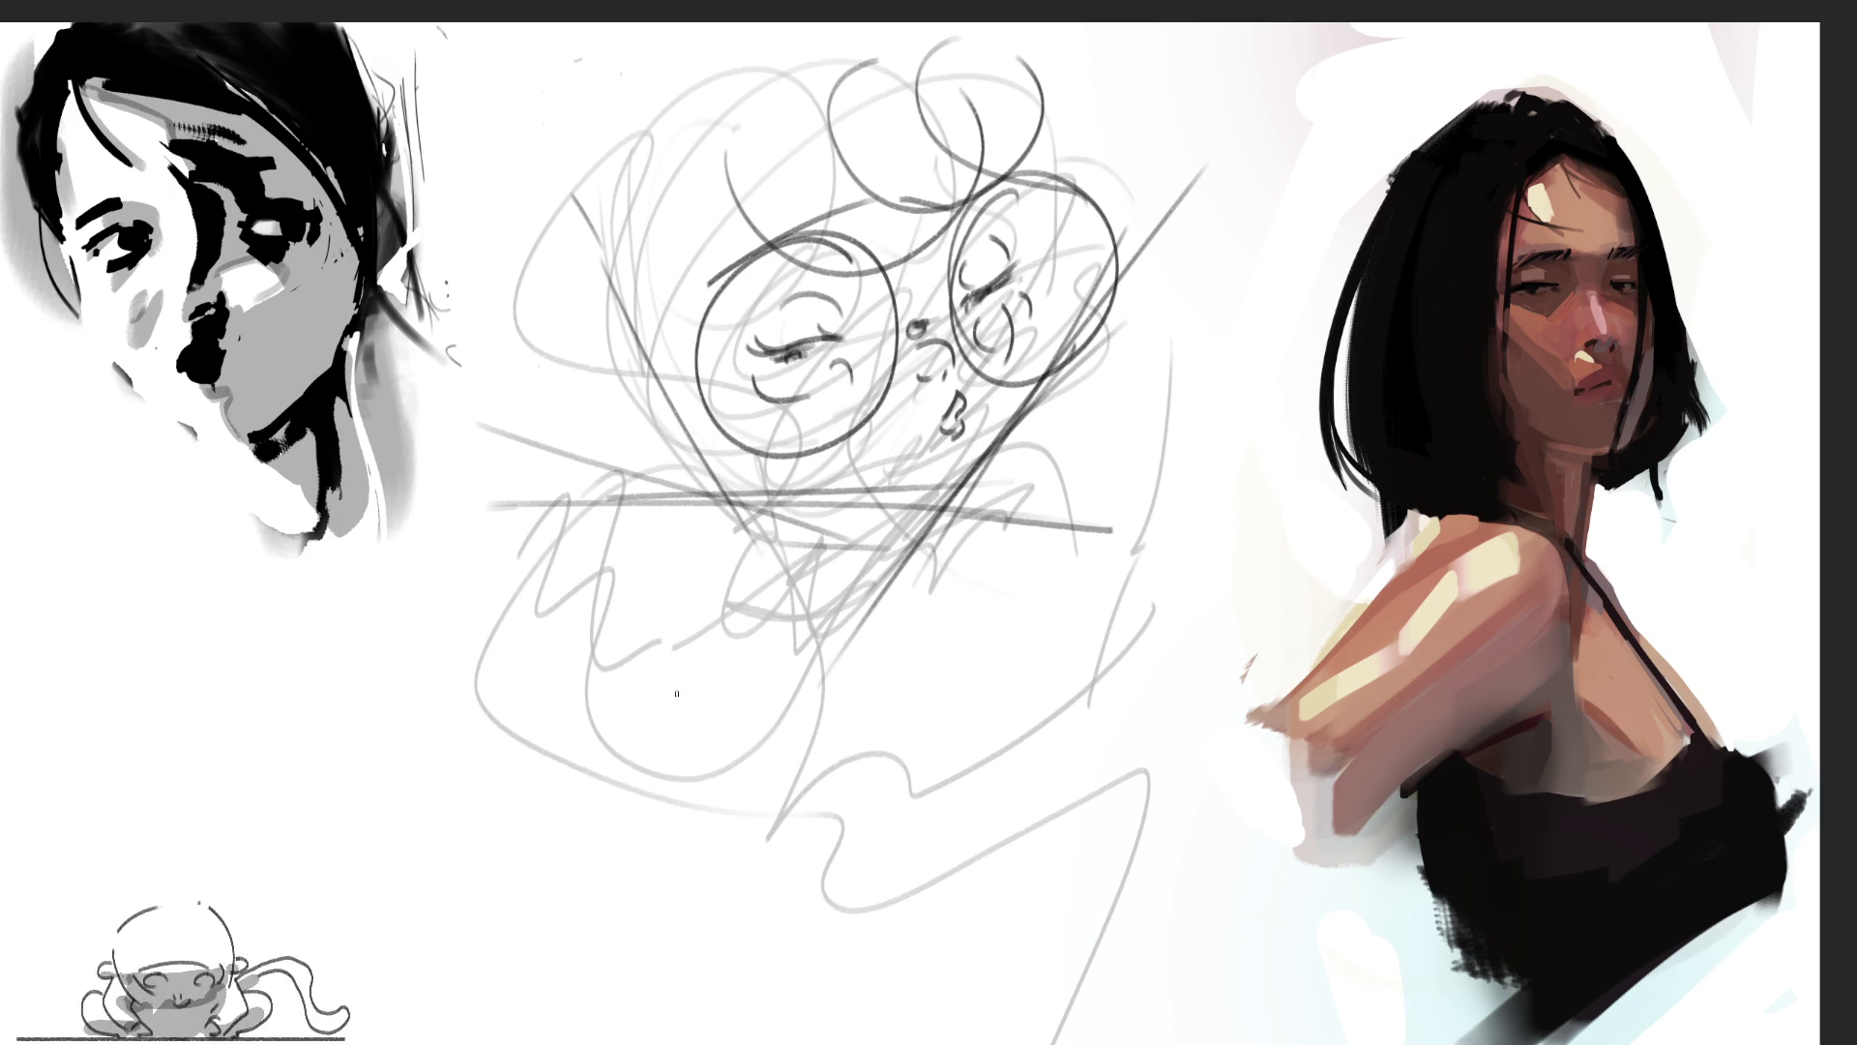
# Step: Sketch a rounded left form below the face, extending it to the bottom
pyautogui.moveTo(732, 823)
pyautogui.mouseDown()
pyautogui.moveTo(656, 667)
pyautogui.moveTo(874, 679)
pyautogui.mouseUp()
pyautogui.moveTo(817, 581)
pyautogui.mouseDown()
pyautogui.moveTo(905, 794)
pyautogui.moveTo(818, 849)
pyautogui.mouseUp()
pyautogui.moveTo(680, 705)
pyautogui.mouseDown()
pyautogui.moveTo(734, 818)
pyautogui.moveTo(721, 880)
pyautogui.moveTo(859, 936)
pyautogui.mouseUp()
# Step: Sketch the large right rounded form with its arch, contour lines and bottom curve
pyautogui.moveTo(967, 659)
pyautogui.mouseDown()
pyautogui.moveTo(948, 738)
pyautogui.moveTo(1078, 711)
pyautogui.moveTo(1006, 798)
pyautogui.mouseUp()
pyautogui.moveTo(941, 832)
pyautogui.mouseDown()
pyautogui.moveTo(1014, 809)
pyautogui.moveTo(1108, 721)
pyautogui.mouseUp()
pyautogui.moveTo(1098, 605)
pyautogui.mouseDown()
pyautogui.moveTo(1084, 779)
pyautogui.moveTo(1132, 813)
pyautogui.moveTo(1117, 856)
pyautogui.mouseUp()
pyautogui.moveTo(945, 858)
pyautogui.mouseDown()
pyautogui.moveTo(972, 894)
pyautogui.moveTo(1137, 813)
pyautogui.moveTo(1107, 856)
pyautogui.mouseUp()
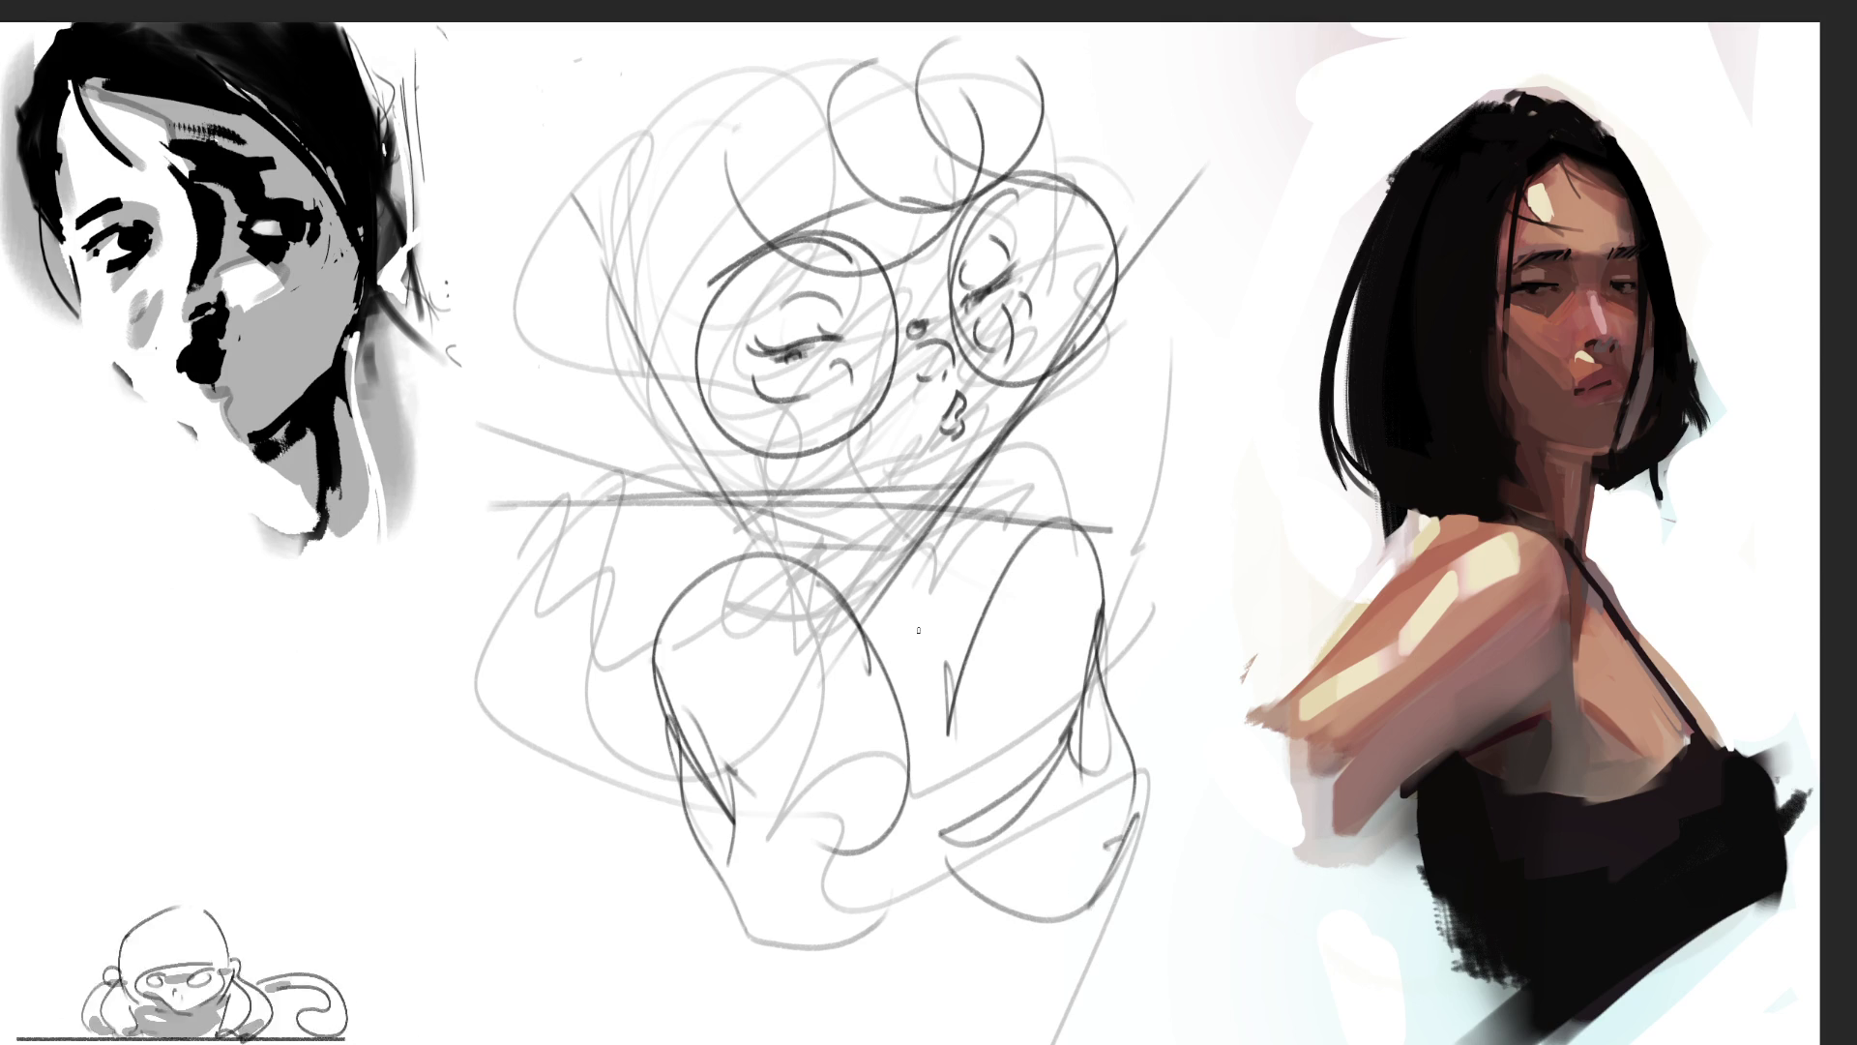
pyautogui.moveTo(933, 614); pyautogui.dragTo(895, 711)
pyautogui.moveTo(938, 820); pyautogui.dragTo(1026, 771)
pyautogui.moveTo(1109, 626); pyautogui.dragTo(1026, 774)
pyautogui.moveTo(1086, 677); pyautogui.dragTo(1079, 713)
pyautogui.moveTo(991, 810); pyautogui.dragTo(1025, 782)
pyautogui.moveTo(1106, 647); pyautogui.dragTo(1106, 691)
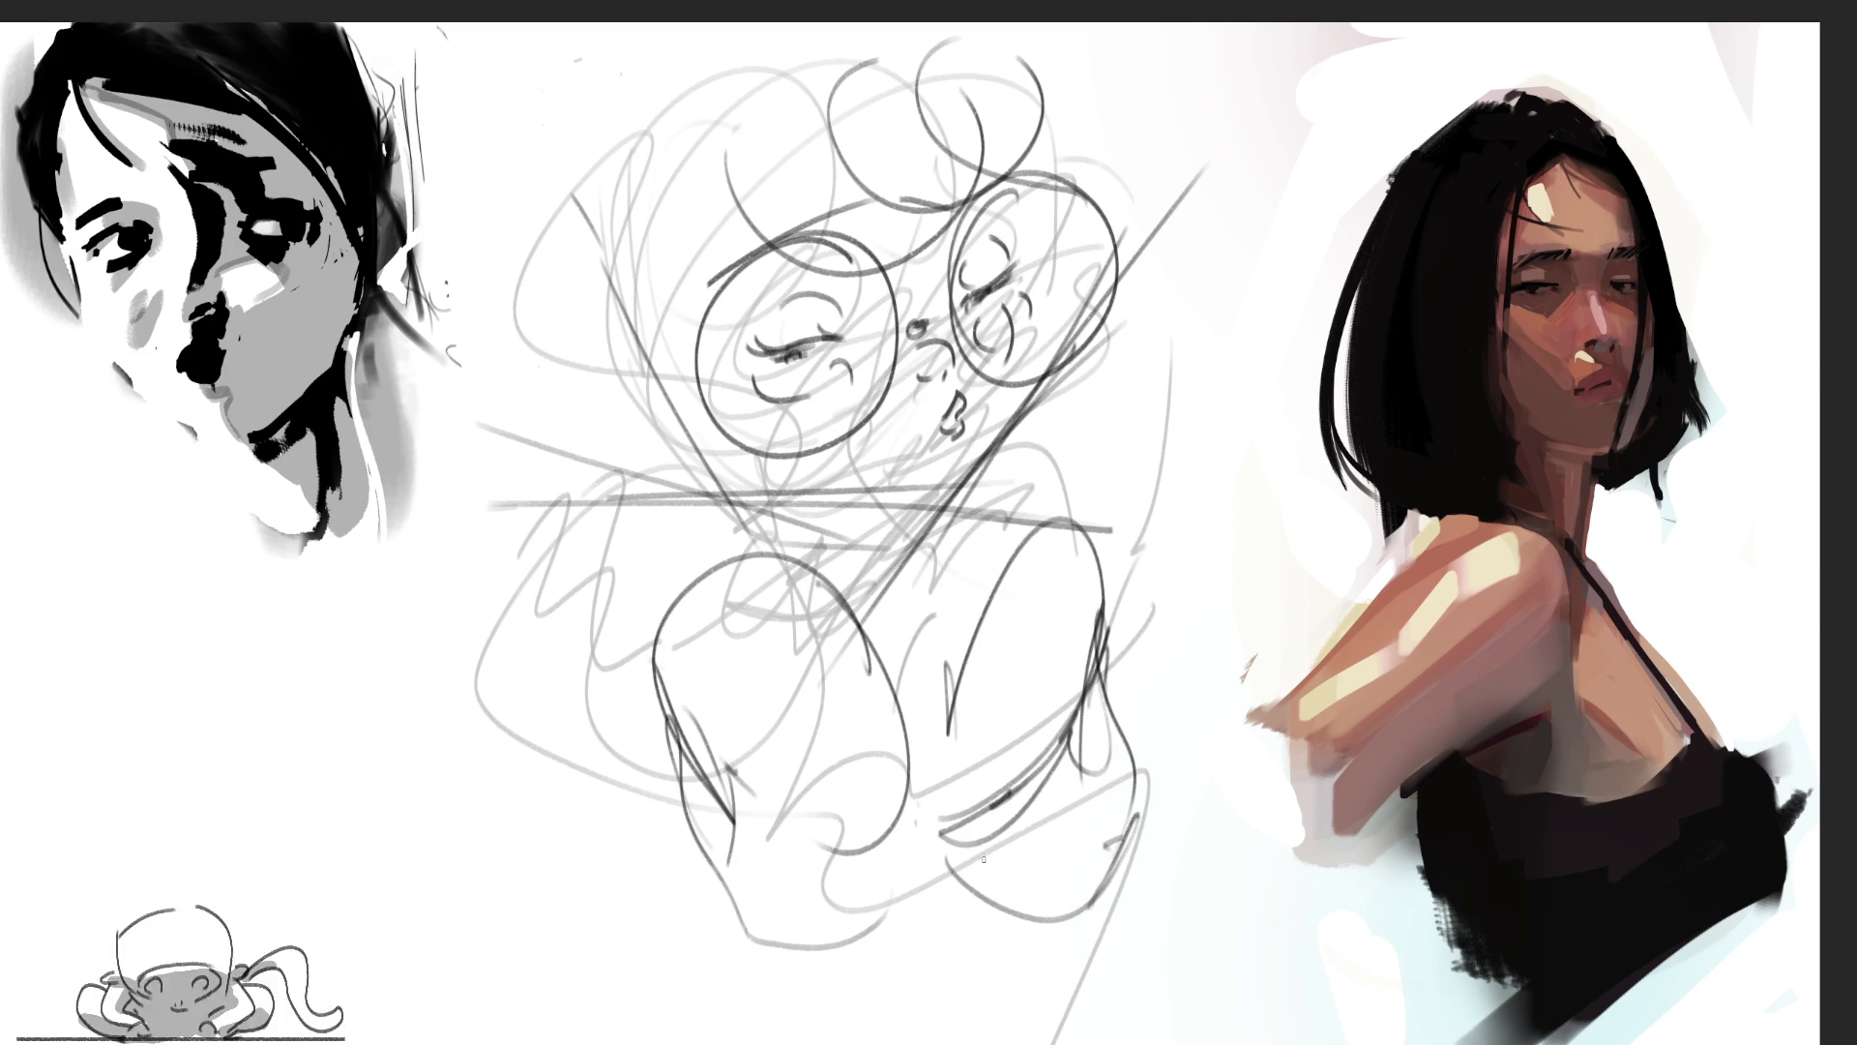
pyautogui.moveTo(943, 864)
pyautogui.mouseDown()
pyautogui.moveTo(1101, 943)
pyautogui.moveTo(1151, 830)
pyautogui.mouseUp()
# Step: Add an ellipse and extra contour lines around the bottom of both forms
pyautogui.moveTo(1088, 943)
pyautogui.mouseDown()
pyautogui.moveTo(1156, 832)
pyautogui.moveTo(1089, 942)
pyautogui.mouseUp()
pyautogui.moveTo(933, 898); pyautogui.dragTo(950, 912)
pyautogui.moveTo(885, 808)
pyautogui.mouseDown()
pyautogui.moveTo(818, 789)
pyautogui.moveTo(1007, 919)
pyautogui.mouseUp()
pyautogui.moveTo(875, 869); pyautogui.dragTo(1050, 943)
pyautogui.moveTo(1059, 825); pyautogui.dragTo(927, 946)
pyautogui.moveTo(1006, 512); pyautogui.dragTo(919, 824)
pyautogui.moveTo(1040, 472)
pyautogui.mouseDown()
pyautogui.moveTo(1011, 505)
pyautogui.moveTo(1031, 506)
pyautogui.mouseUp()
pyautogui.moveTo(984, 537); pyautogui.dragTo(903, 703)
pyautogui.moveTo(1085, 493); pyautogui.dragTo(1093, 575)
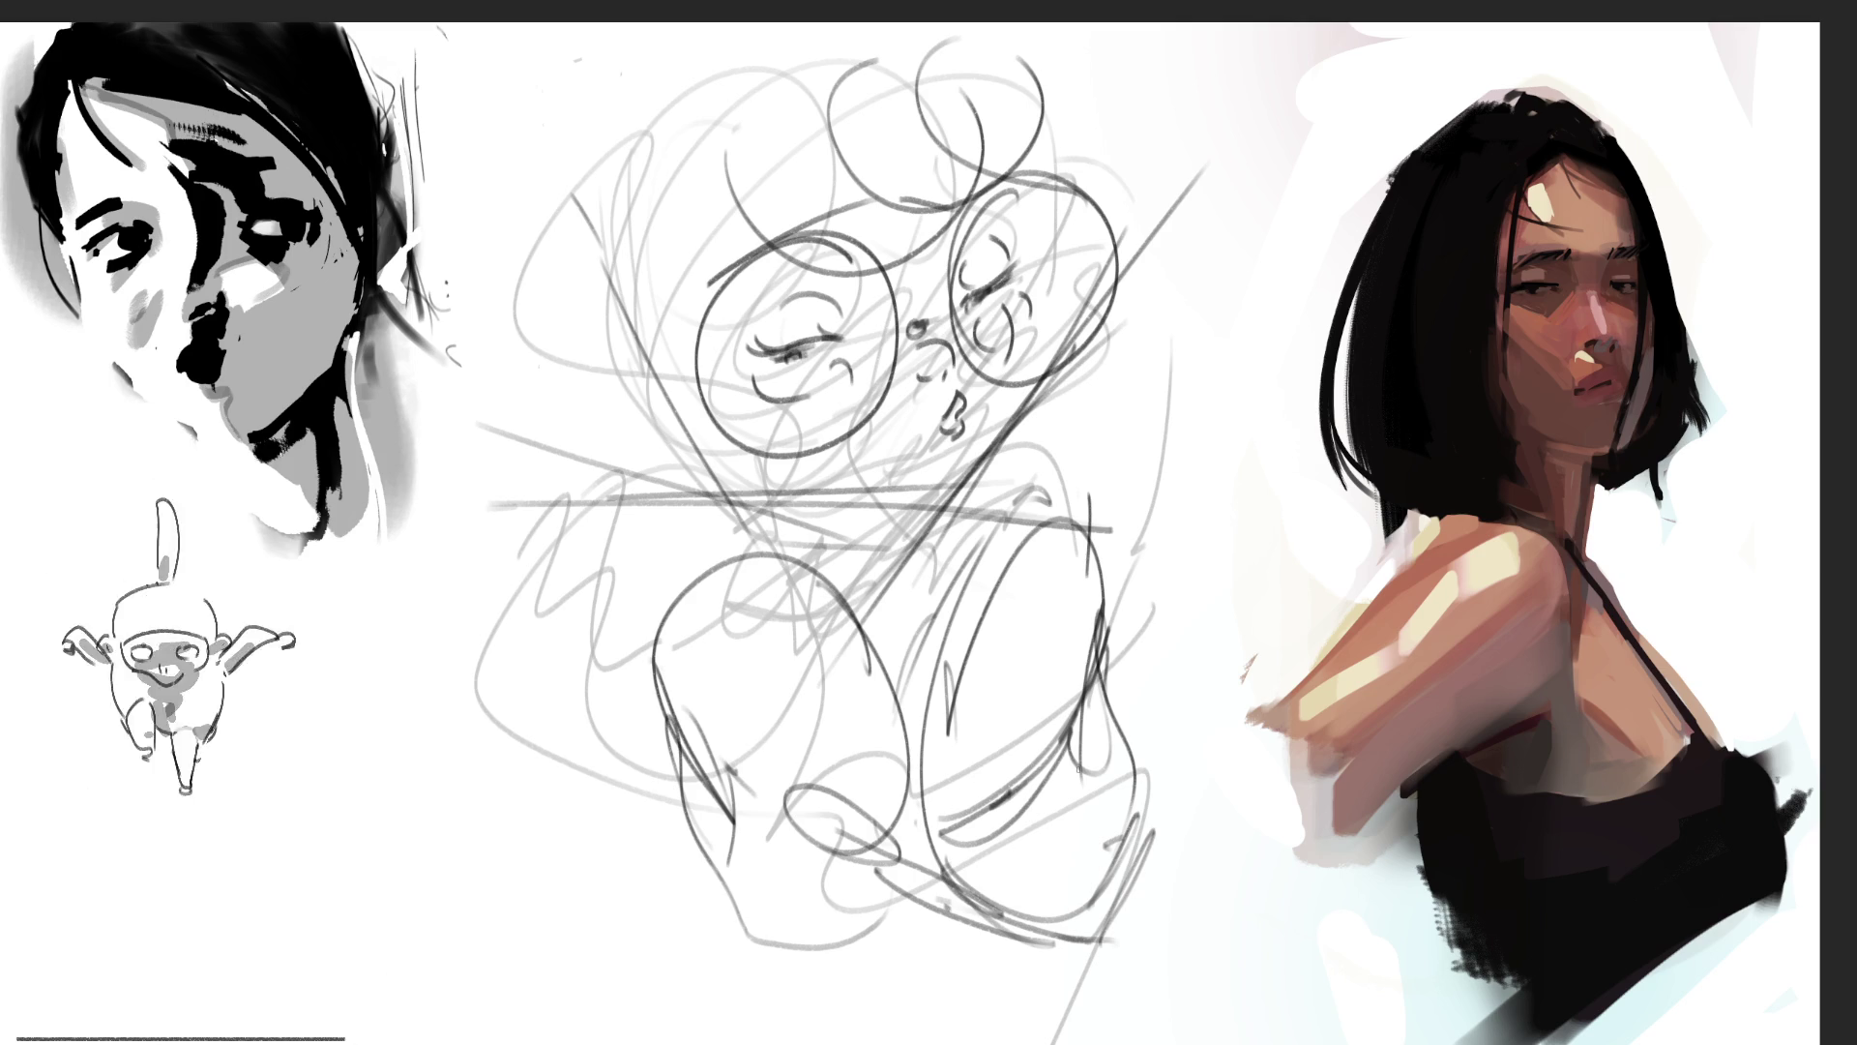
# Step: Shade inside the right lower oval and darken its edge
pyautogui.moveTo(1006, 774)
pyautogui.mouseDown()
pyautogui.moveTo(1045, 704)
pyautogui.moveTo(1036, 724)
pyautogui.mouseUp()
pyautogui.moveTo(1098, 593); pyautogui.dragTo(1087, 639)
pyautogui.moveTo(1080, 724); pyautogui.dragTo(1086, 805)
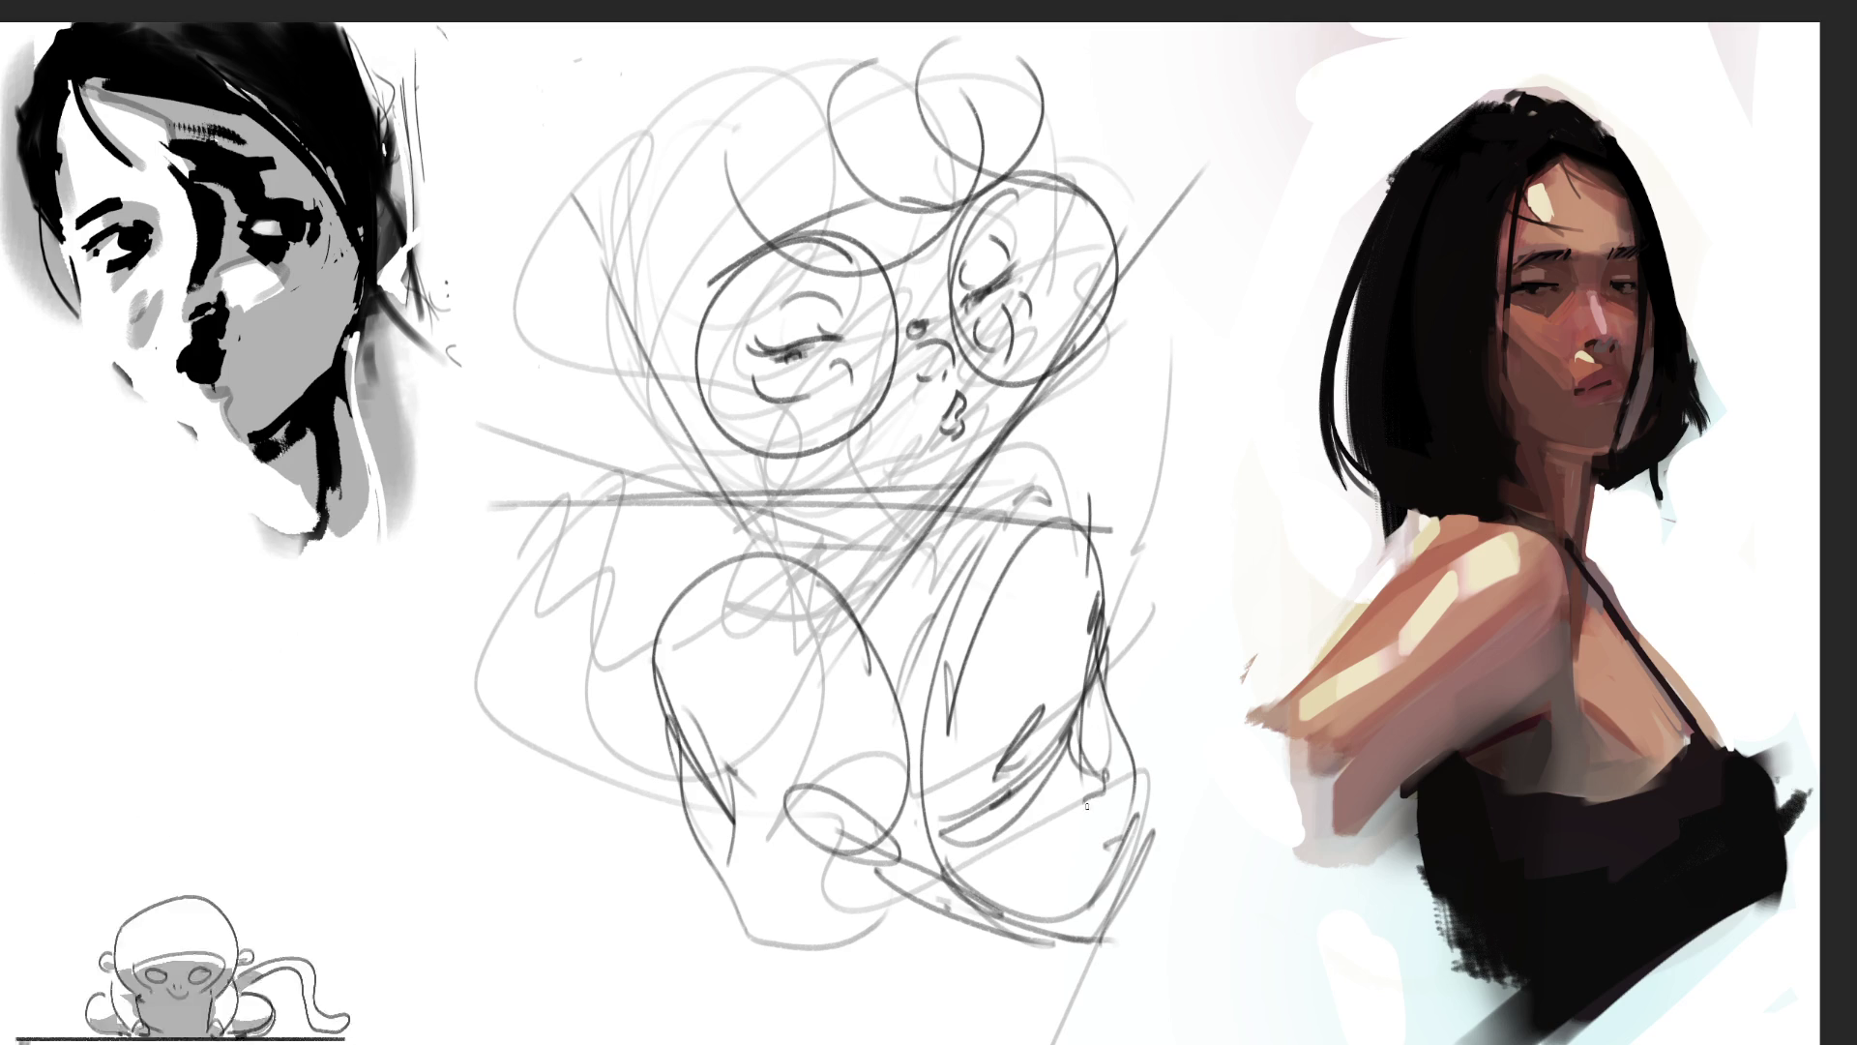
pyautogui.moveTo(1113, 662)
pyautogui.mouseDown()
pyautogui.moveTo(1079, 795)
pyautogui.moveTo(1095, 824)
pyautogui.moveTo(1103, 727)
pyautogui.moveTo(1122, 880)
pyautogui.moveTo(1069, 926)
pyautogui.moveTo(982, 898)
pyautogui.mouseUp()
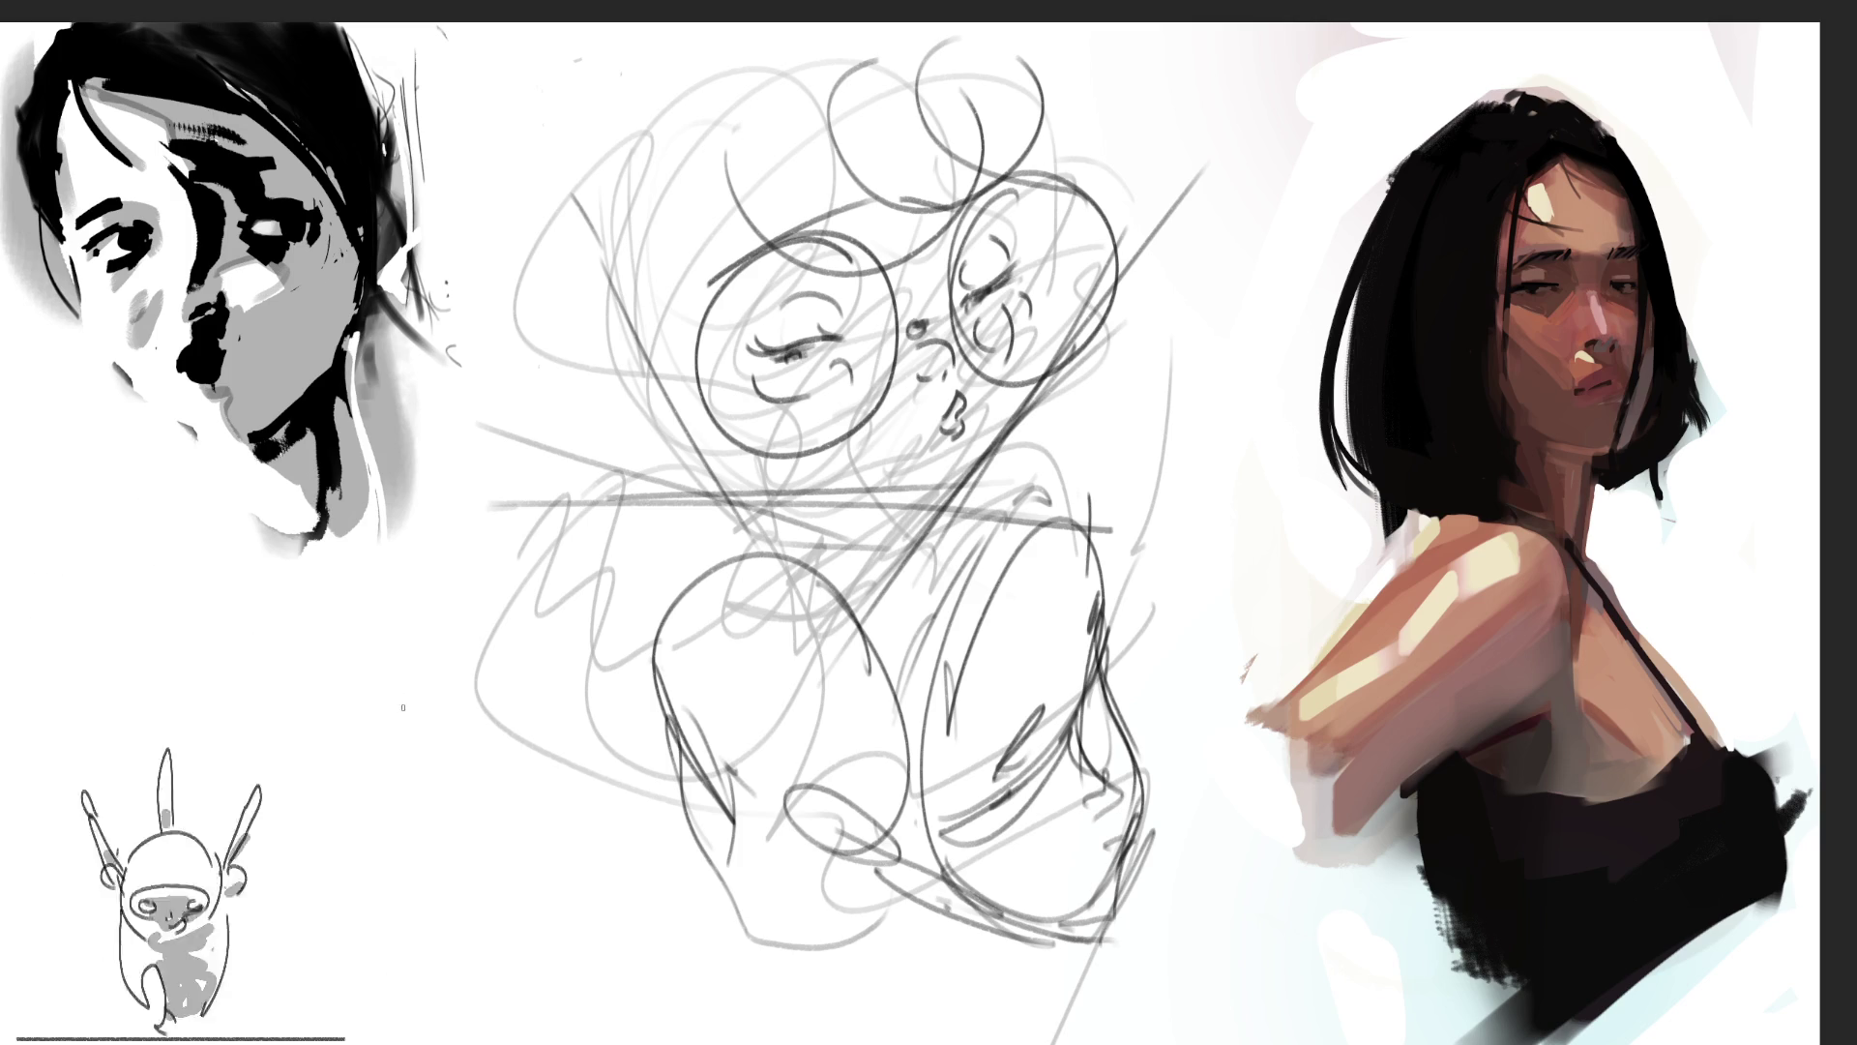
# Step: Sketch a large arc with short dark strokes for the left head
pyautogui.moveTo(402, 709)
pyautogui.mouseDown()
pyautogui.moveTo(490, 544)
pyautogui.moveTo(552, 647)
pyautogui.mouseUp()
pyautogui.moveTo(420, 636); pyautogui.dragTo(401, 693)
pyautogui.moveTo(476, 590)
pyautogui.mouseDown()
pyautogui.moveTo(461, 607)
pyautogui.moveTo(503, 581)
pyautogui.mouseUp()
pyautogui.moveTo(436, 632)
pyautogui.mouseDown()
pyautogui.moveTo(459, 706)
pyautogui.moveTo(544, 632)
pyautogui.mouseUp()
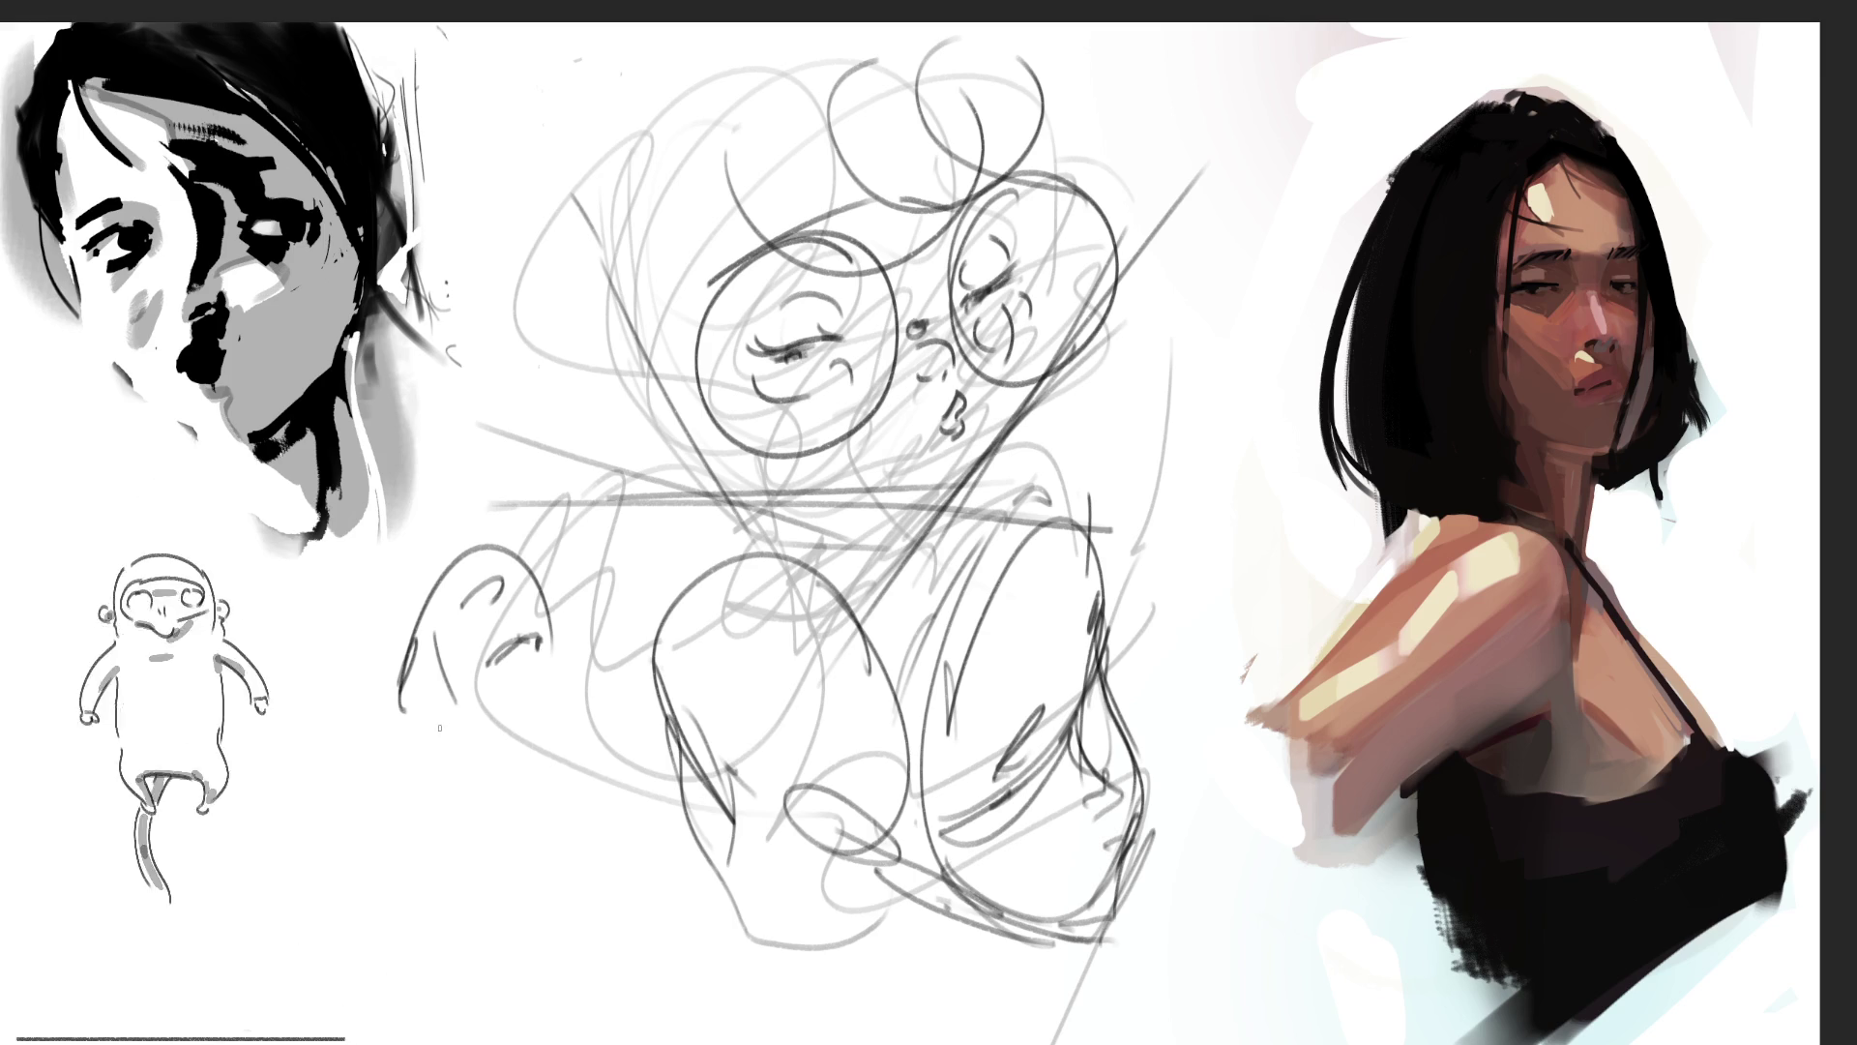
pyautogui.moveTo(440, 718)
pyautogui.mouseDown()
pyautogui.moveTo(427, 743)
pyautogui.moveTo(441, 717)
pyautogui.mouseUp()
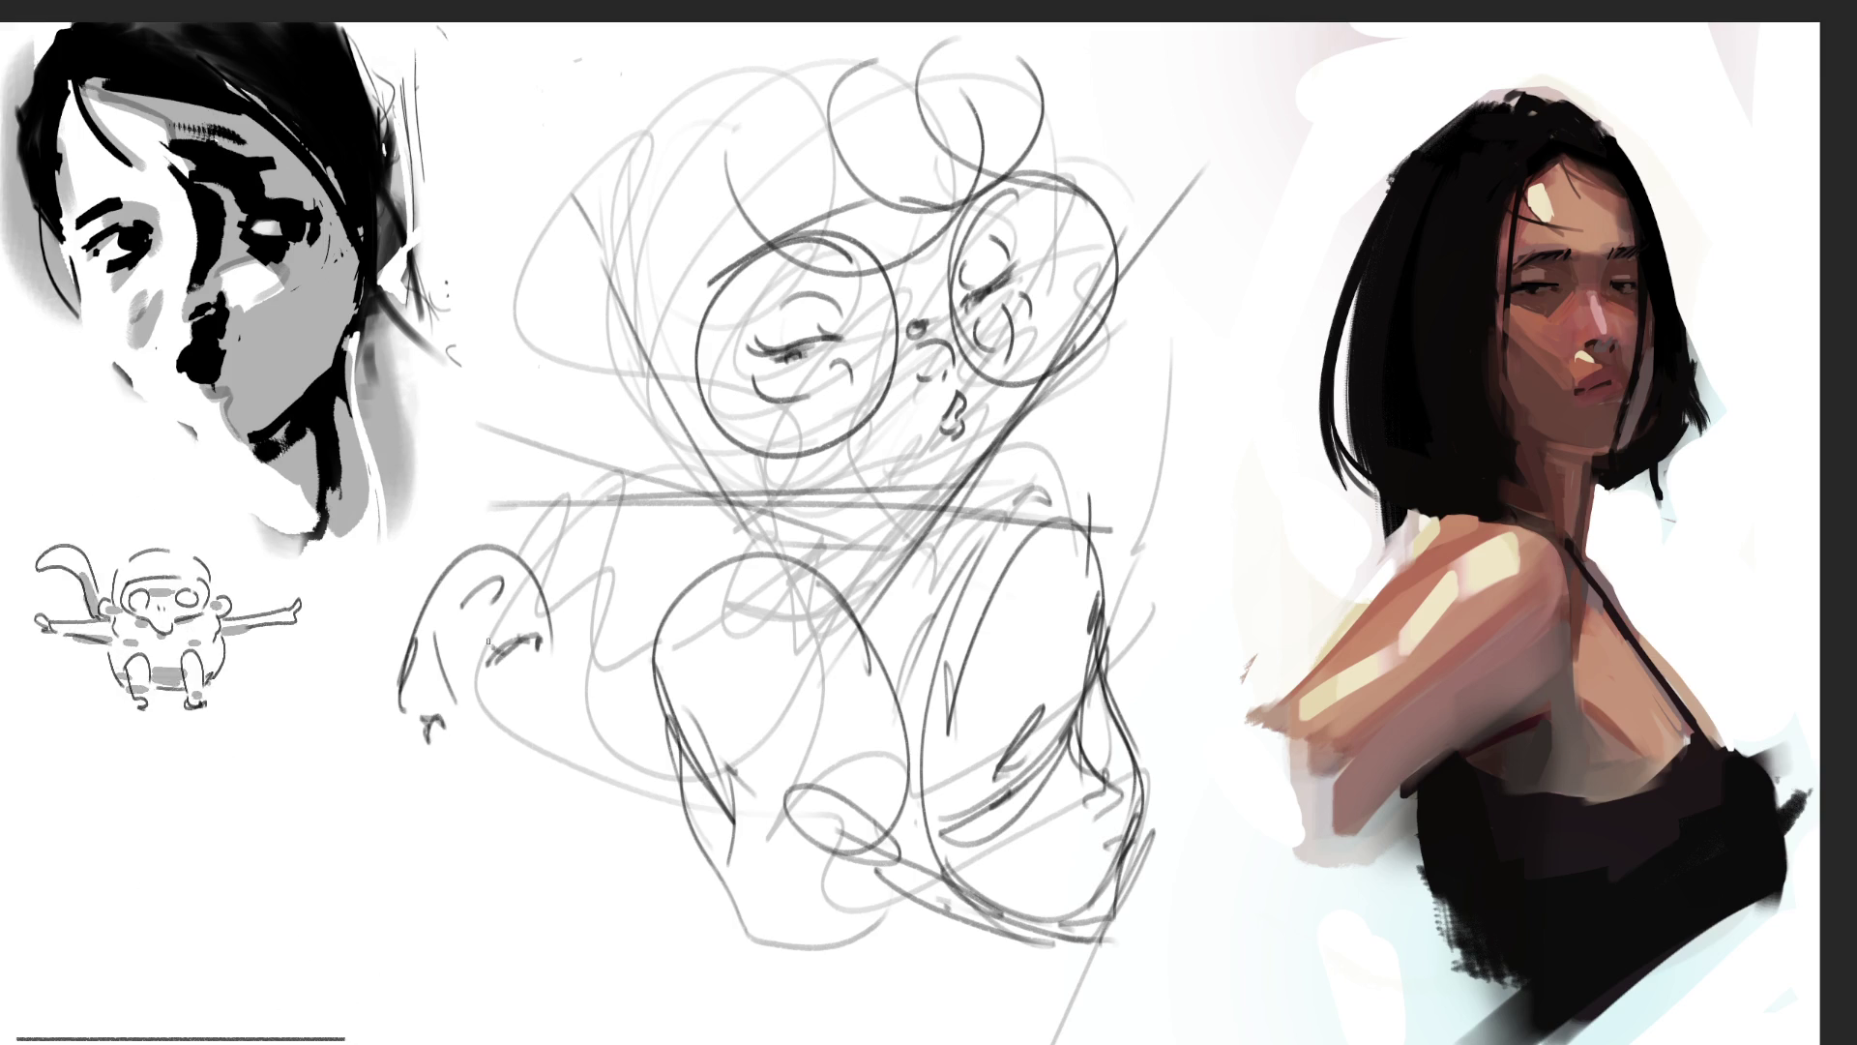
pyautogui.moveTo(486, 652); pyautogui.dragTo(513, 634)
pyautogui.moveTo(506, 641); pyautogui.dragTo(530, 632)
pyautogui.moveTo(445, 726); pyautogui.dragTo(525, 915)
# Step: Draw the left head's jaw curve, back of head, ear and neck lines
pyautogui.moveTo(497, 839); pyautogui.dragTo(527, 915)
pyautogui.moveTo(477, 808); pyautogui.dragTo(501, 791)
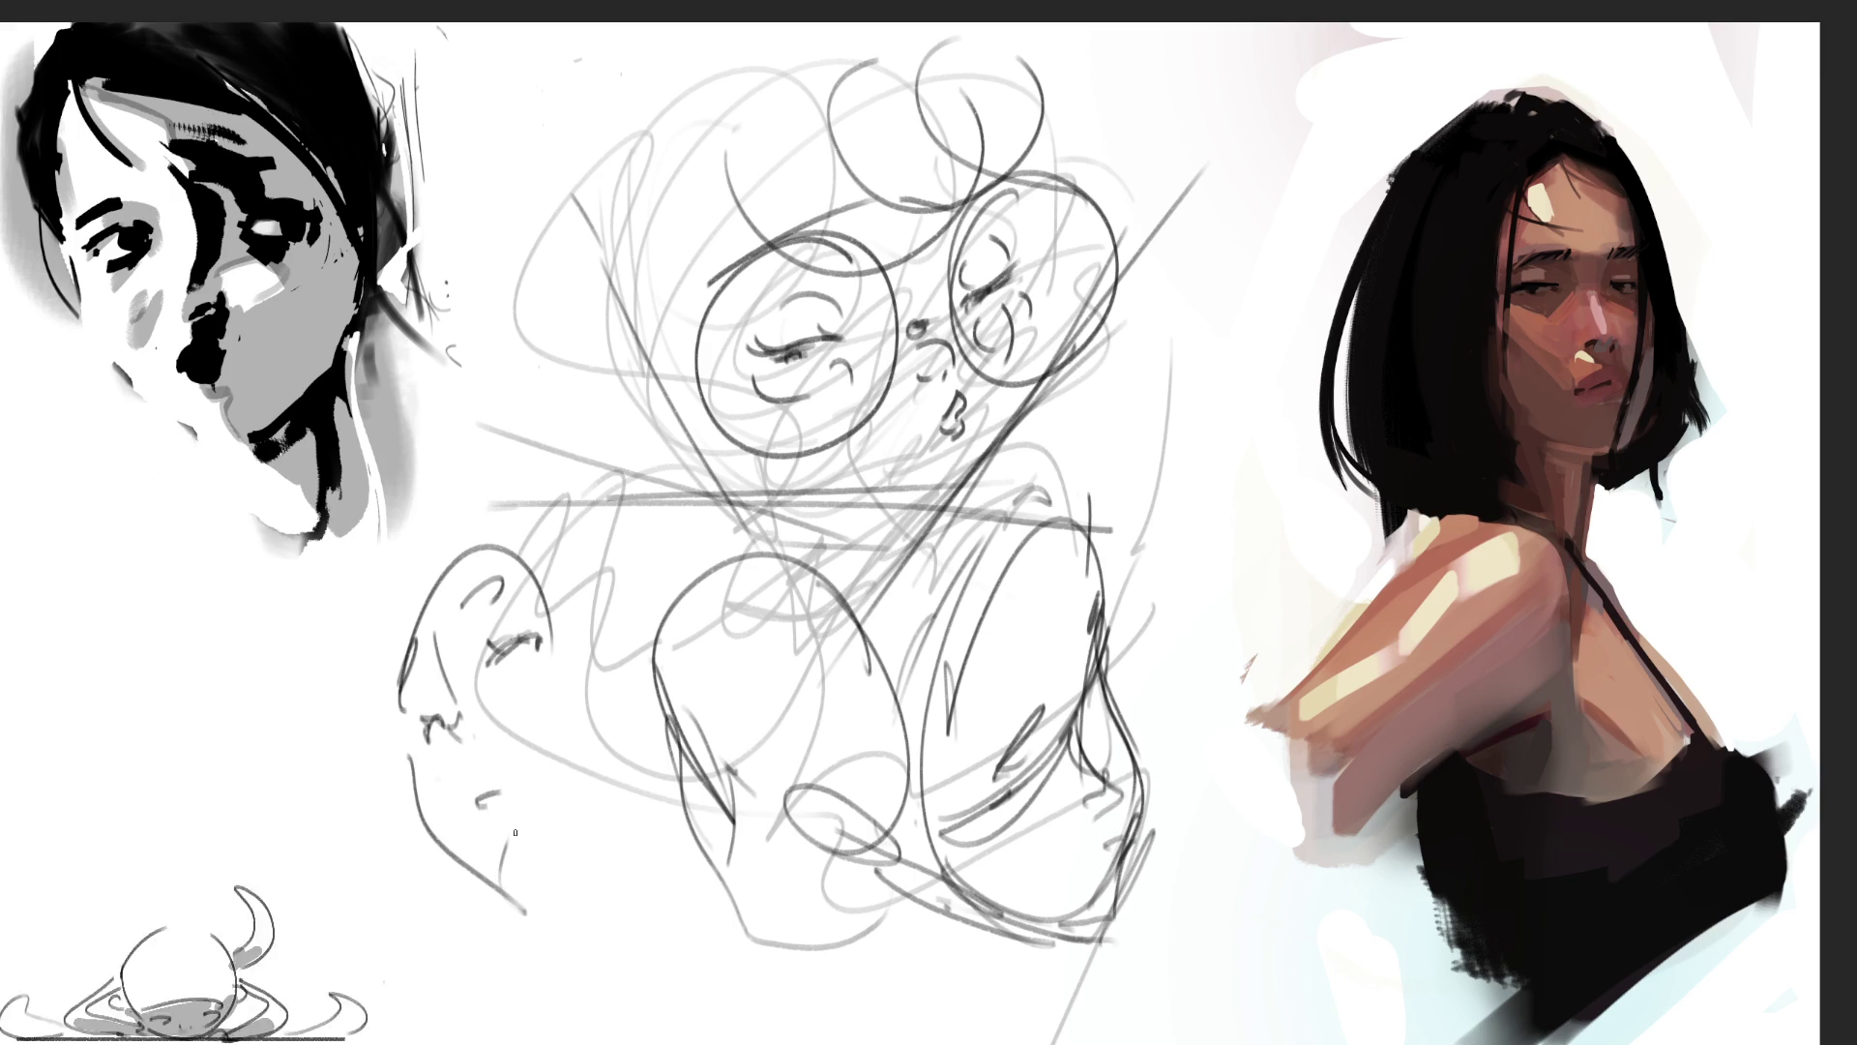
pyautogui.moveTo(477, 860)
pyautogui.mouseDown()
pyautogui.moveTo(549, 871)
pyautogui.moveTo(585, 829)
pyautogui.mouseUp()
pyautogui.moveTo(592, 689)
pyautogui.mouseDown()
pyautogui.moveTo(559, 875)
pyautogui.moveTo(617, 646)
pyautogui.moveTo(621, 711)
pyautogui.mouseUp()
pyautogui.moveTo(610, 595); pyautogui.dragTo(642, 784)
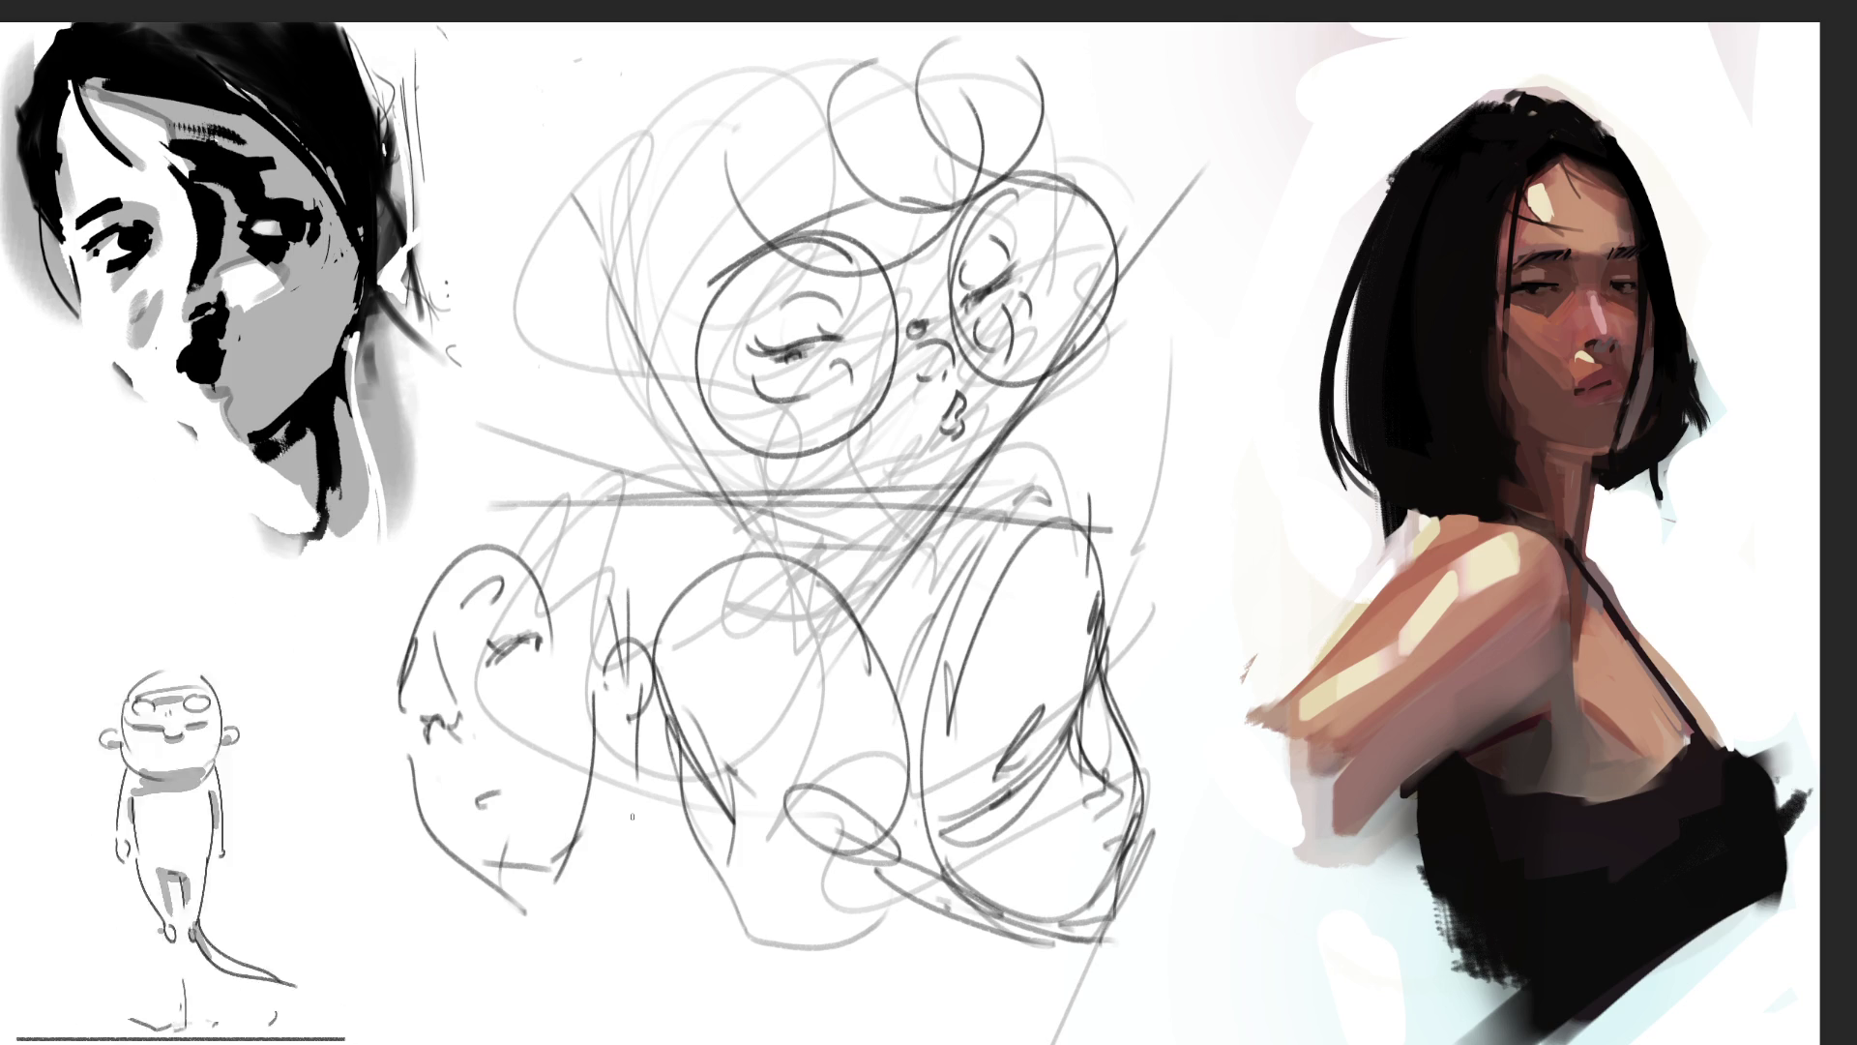
pyautogui.moveTo(530, 873); pyautogui.dragTo(608, 881)
pyautogui.moveTo(626, 806); pyautogui.dragTo(643, 879)
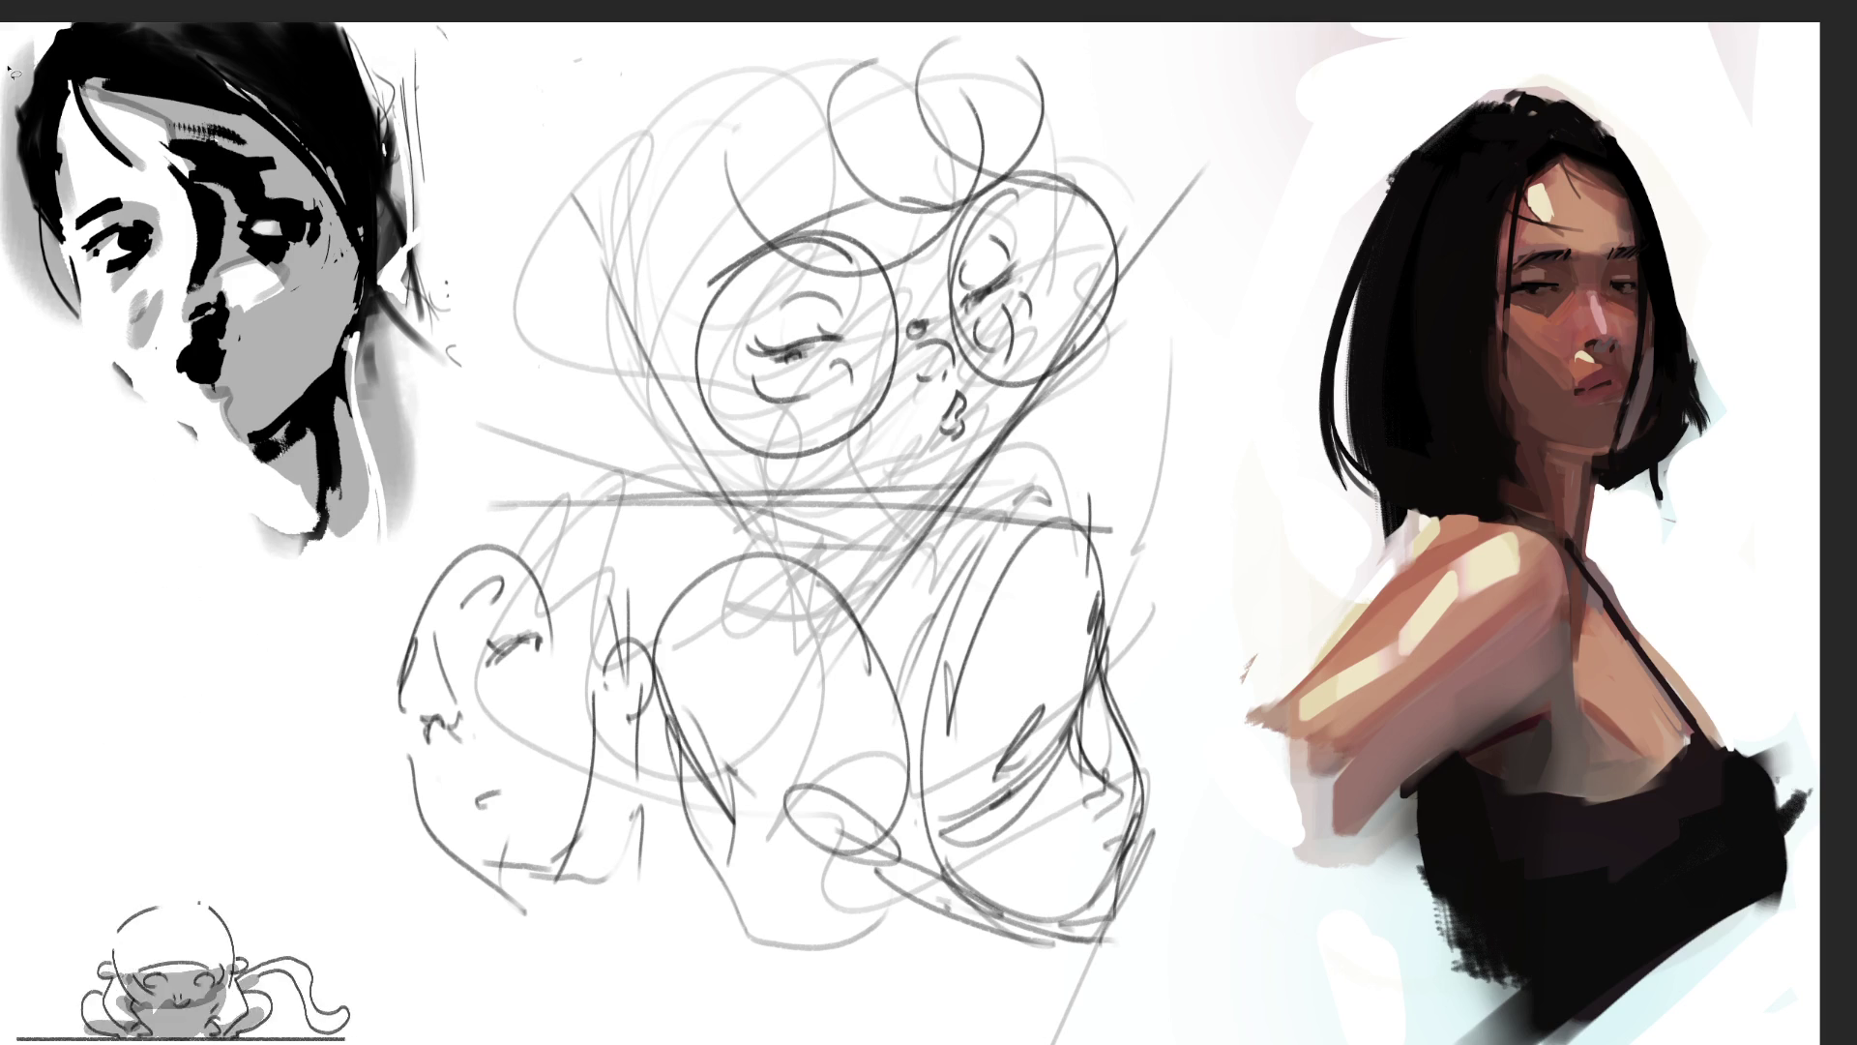
# Step: Lasso the central sketch, scale it down and move it lower with Ctrl+T, then deselect
pyautogui.moveTo(1258, 351)
pyautogui.mouseDown()
pyautogui.moveTo(1277, 302)
pyautogui.moveTo(1172, 23)
pyautogui.moveTo(238, 474)
pyautogui.moveTo(522, 1040)
pyautogui.moveTo(1252, 619)
pyautogui.moveTo(1254, 580)
pyautogui.mouseUp()
pyautogui.moveTo(1122, 841)
pyautogui.mouseDown()
pyautogui.moveTo(1335, 856)
pyautogui.moveTo(1209, 842)
pyautogui.mouseUp()
pyautogui.hotkey('ctrl', 't')
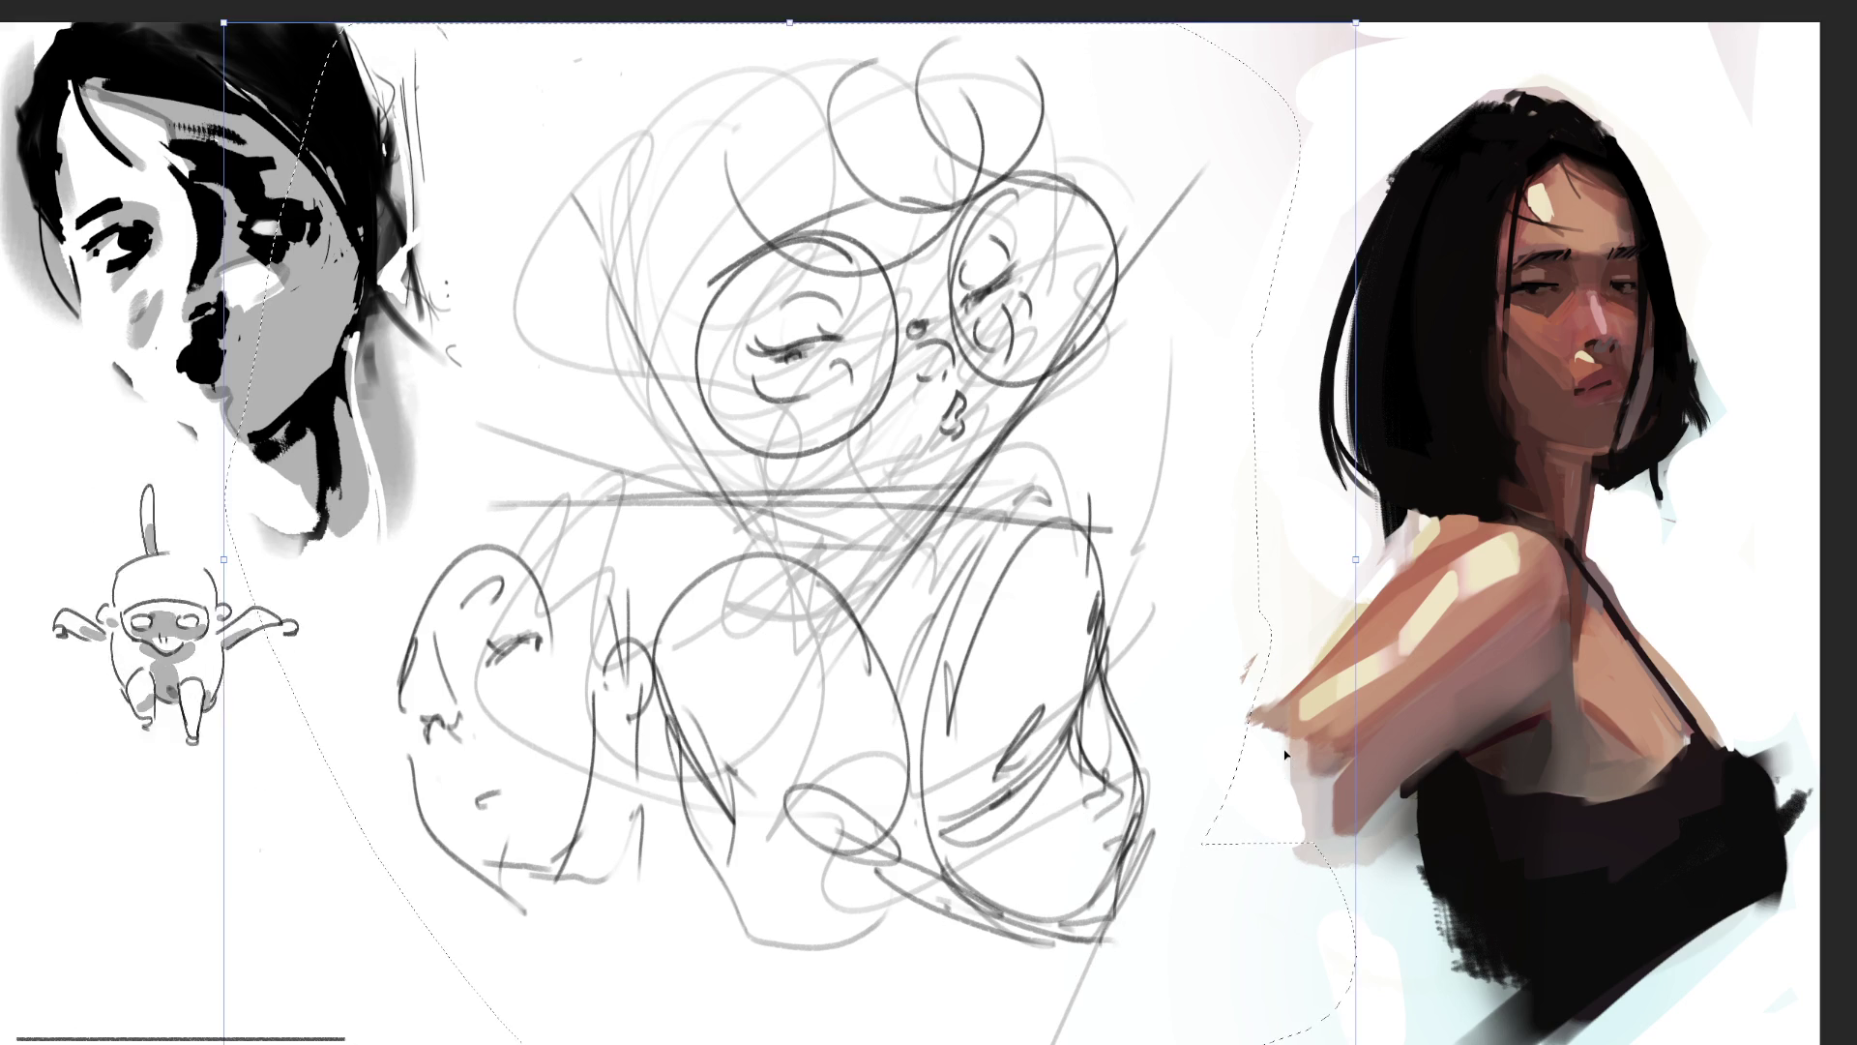
pyautogui.moveTo(1354, 34)
pyautogui.mouseDown()
pyautogui.moveTo(1016, 345)
pyautogui.moveTo(1140, 344)
pyautogui.mouseUp()
pyautogui.moveTo(901, 487); pyautogui.dragTo(1139, 545)
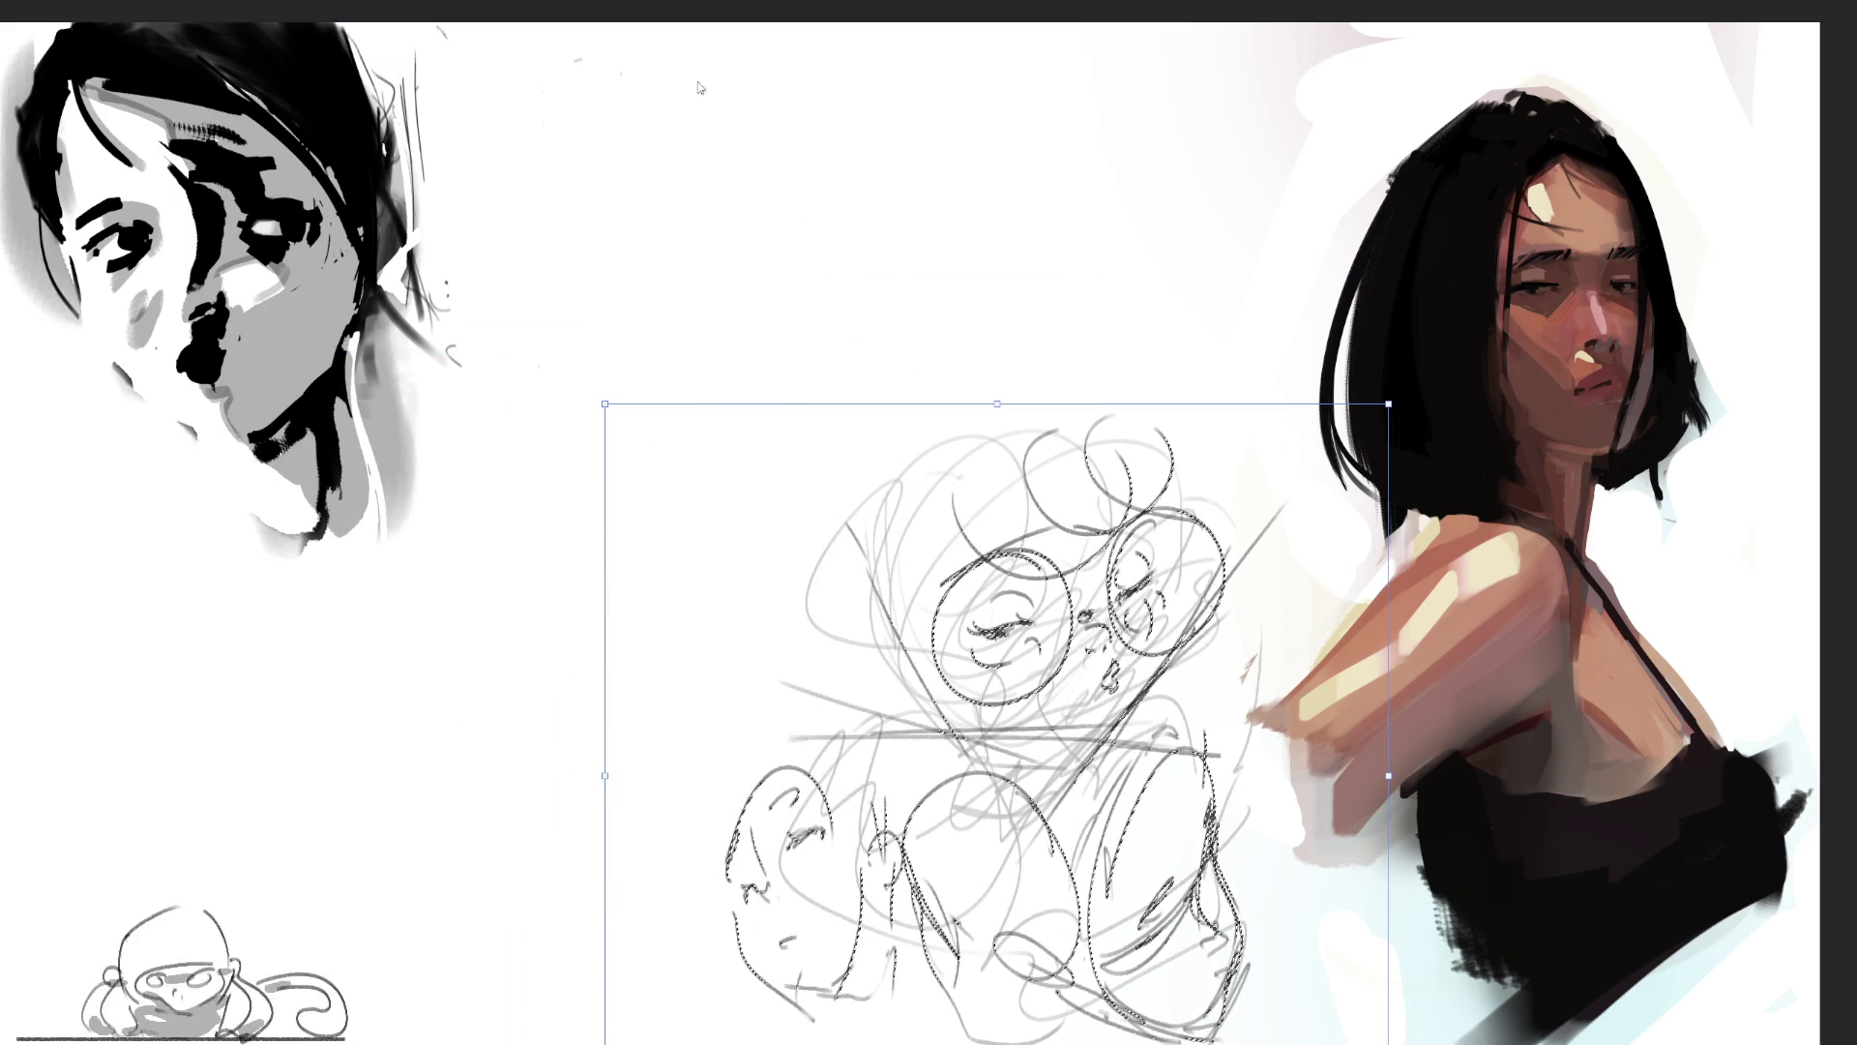
pyautogui.press('Return')
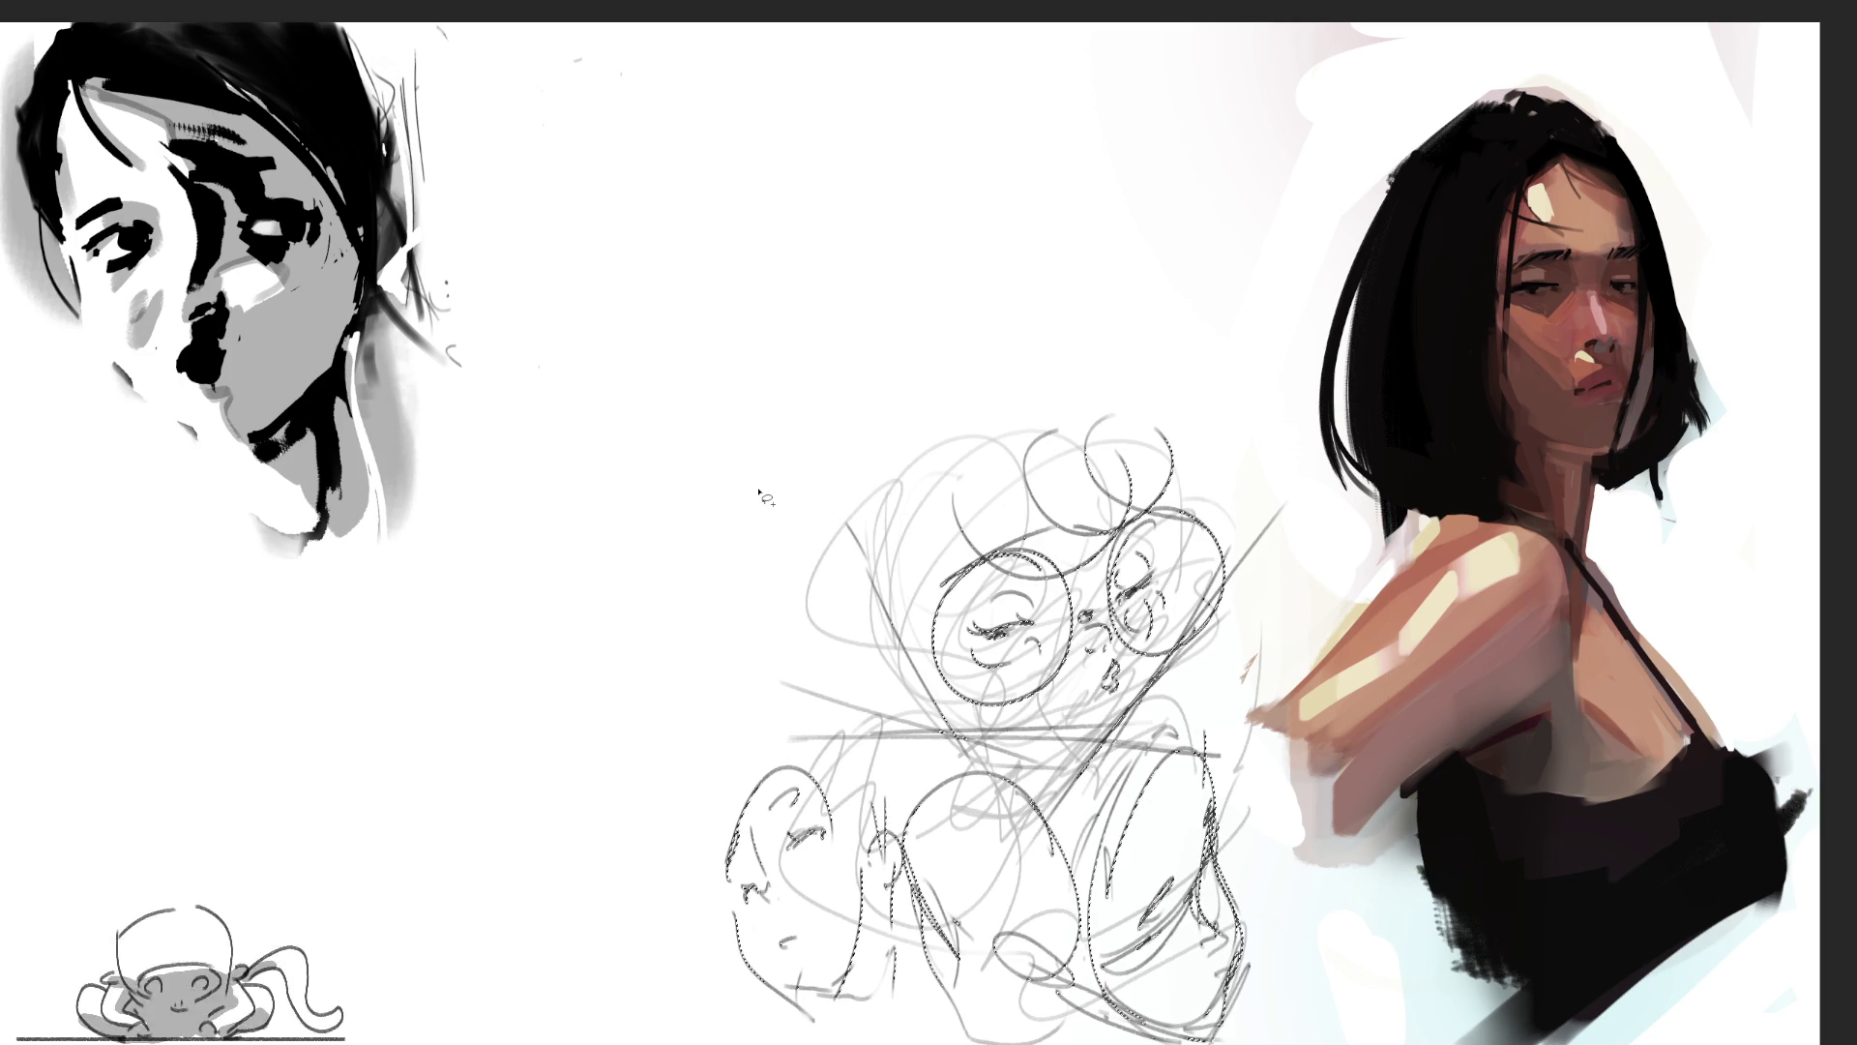
pyautogui.hotkey('ctrl', 'd')
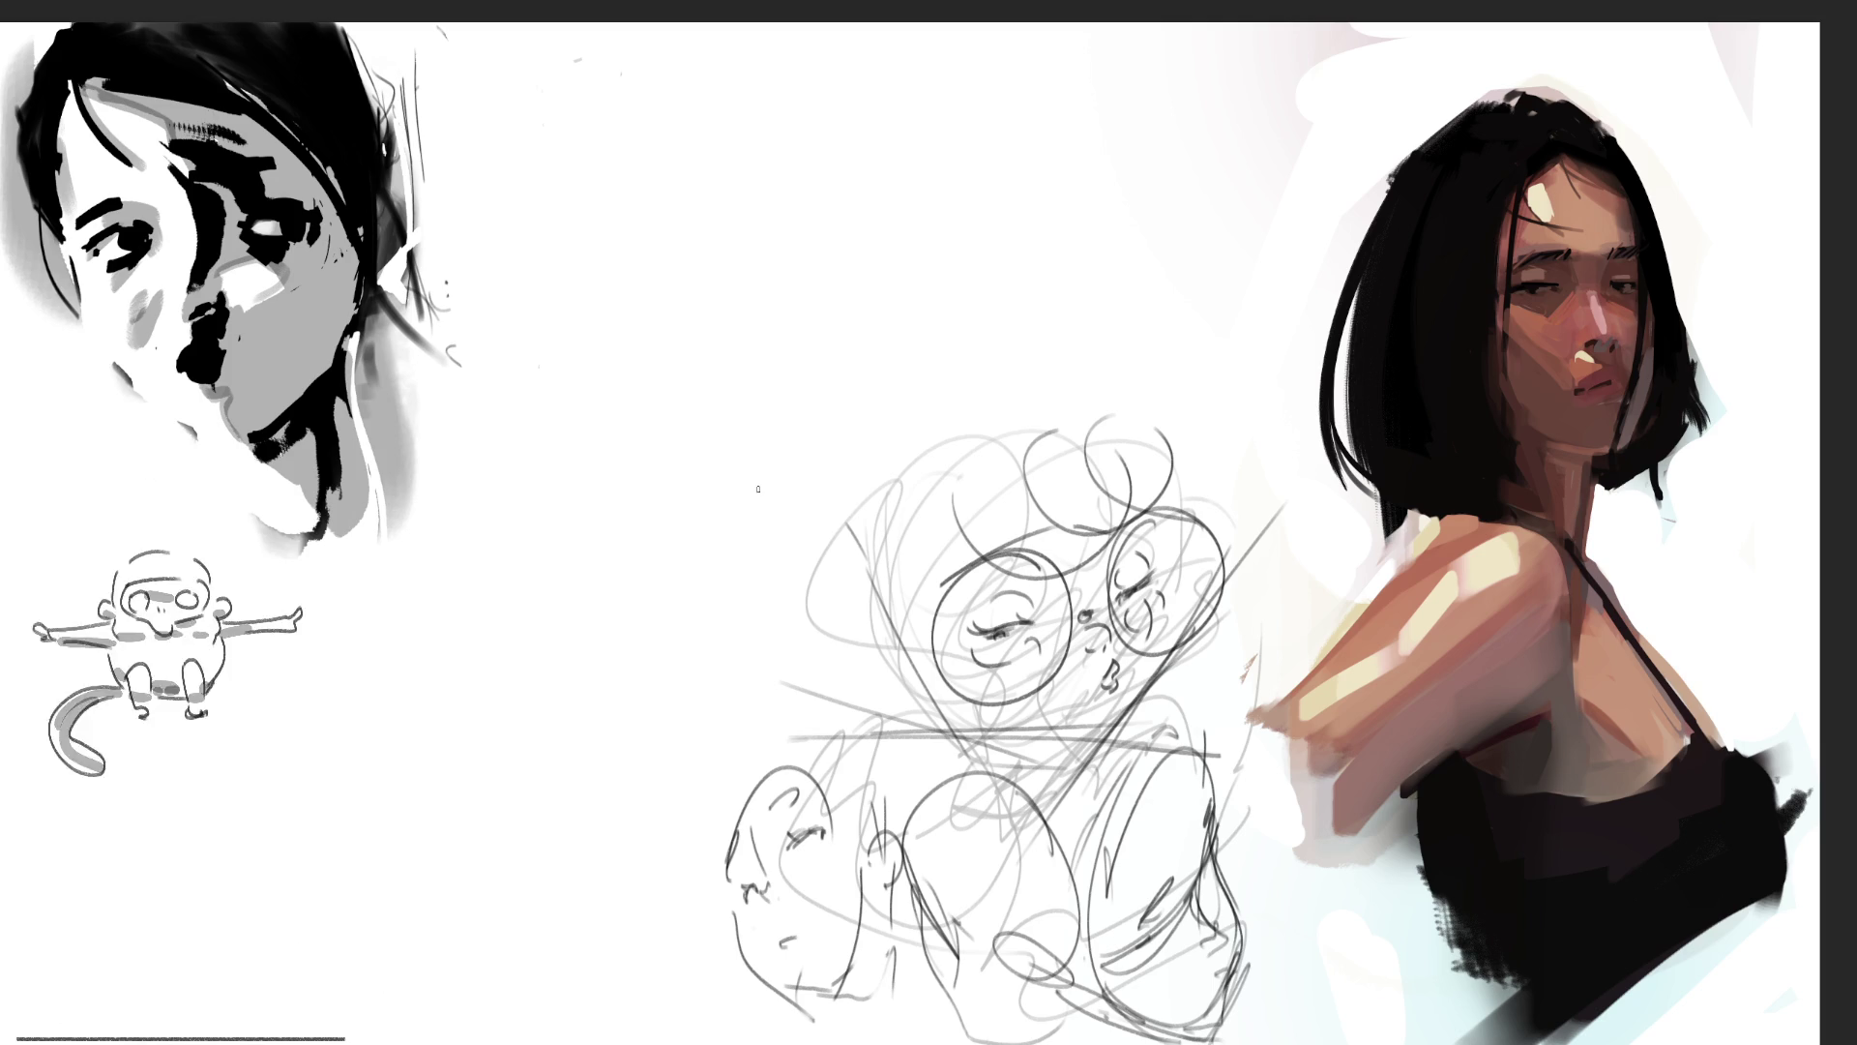
# Step: Sketch a new pencil head outline above the reduced sketch, with top arcs, sides and jaw line
pyautogui.moveTo(658, 228); pyautogui.dragTo(705, 316)
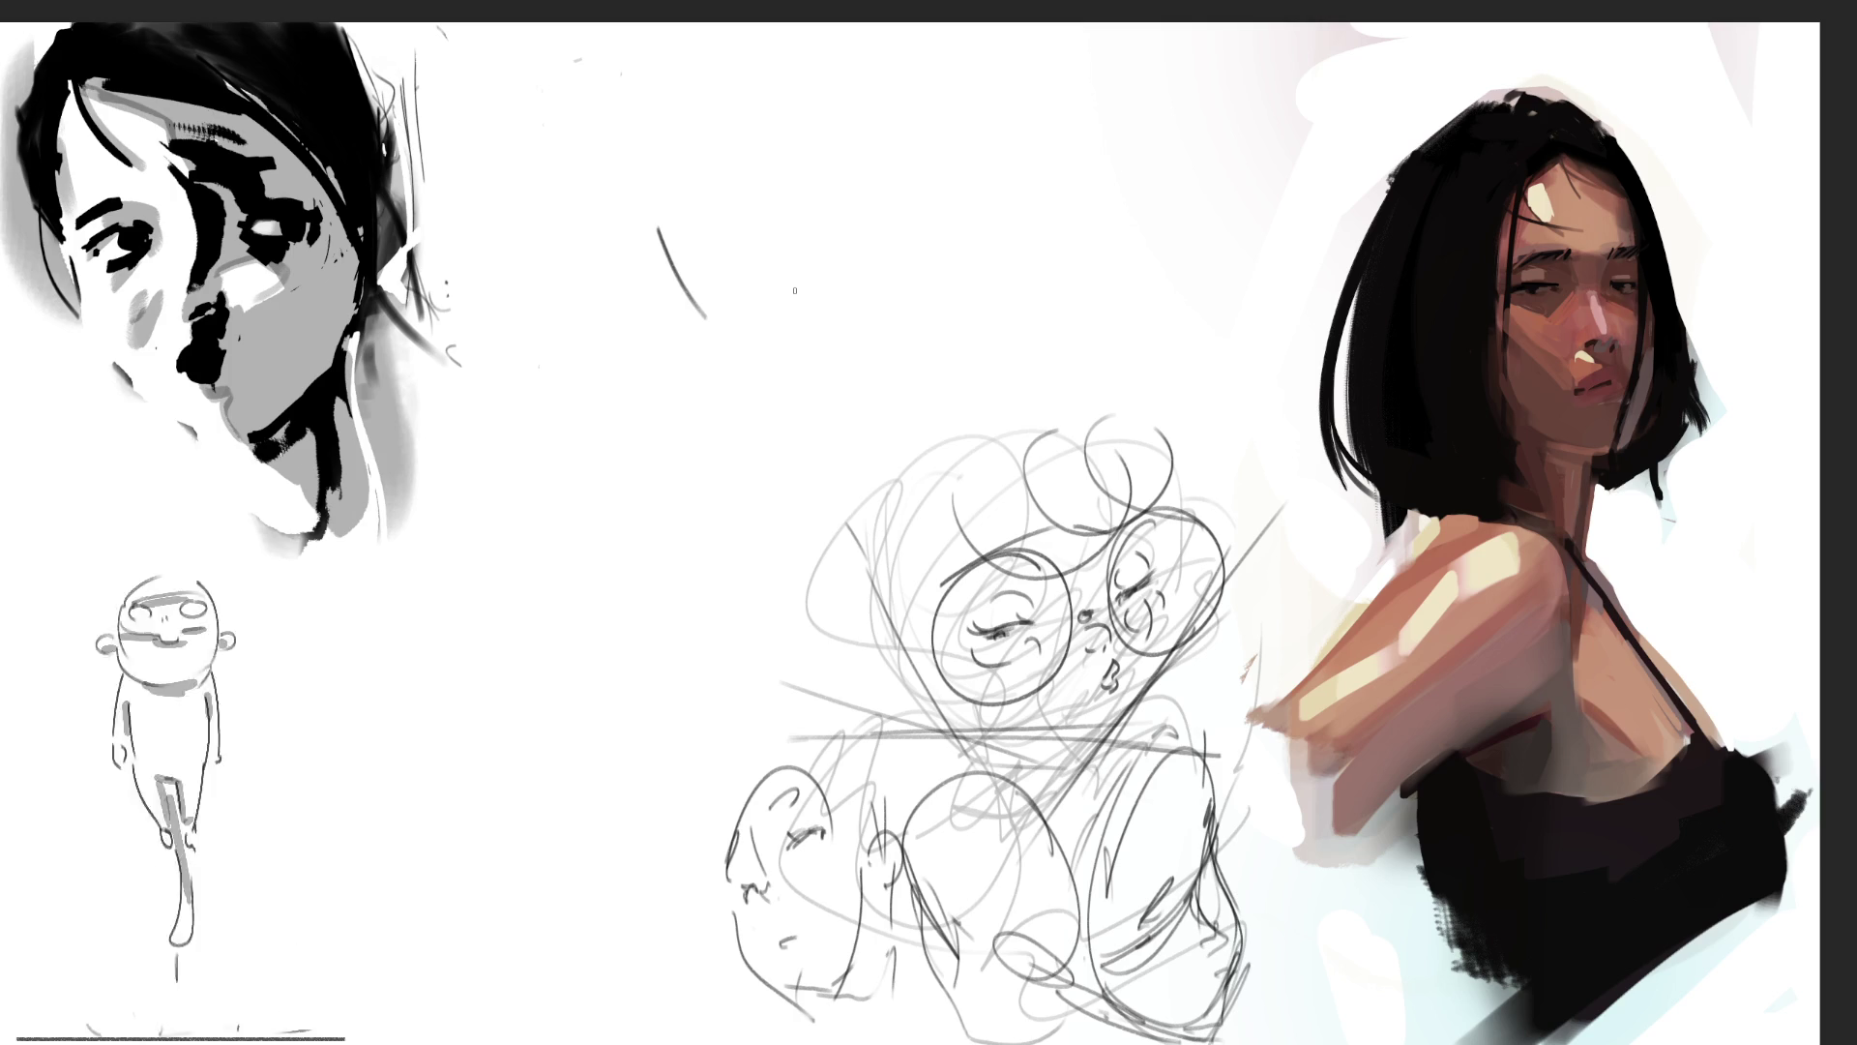
pyautogui.moveTo(651, 245)
pyautogui.mouseDown()
pyautogui.moveTo(830, 104)
pyautogui.moveTo(866, 382)
pyautogui.mouseUp()
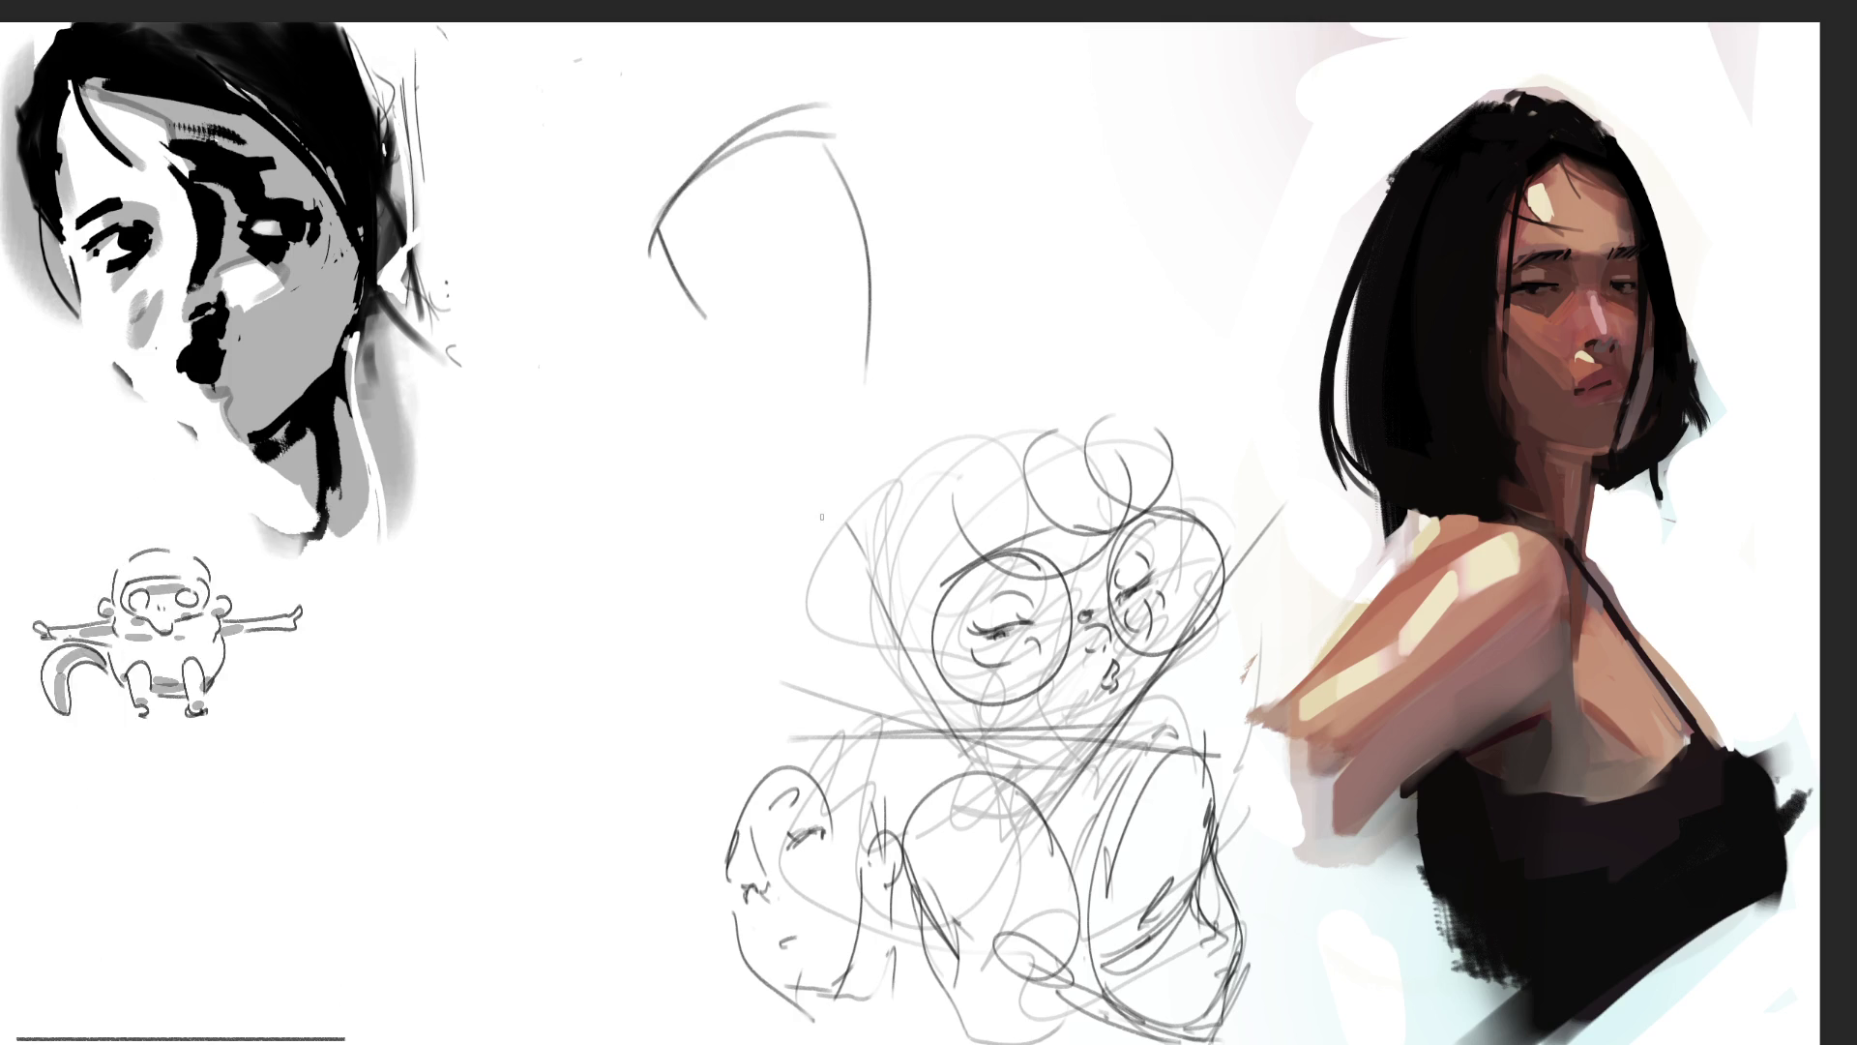
pyautogui.moveTo(661, 227)
pyautogui.mouseDown()
pyautogui.moveTo(636, 365)
pyautogui.moveTo(669, 418)
pyautogui.mouseUp()
pyautogui.moveTo(661, 288); pyautogui.dragTo(675, 422)
pyautogui.moveTo(712, 351)
pyautogui.mouseDown()
pyautogui.moveTo(677, 442)
pyautogui.moveTo(821, 418)
pyautogui.moveTo(844, 433)
pyautogui.mouseUp()
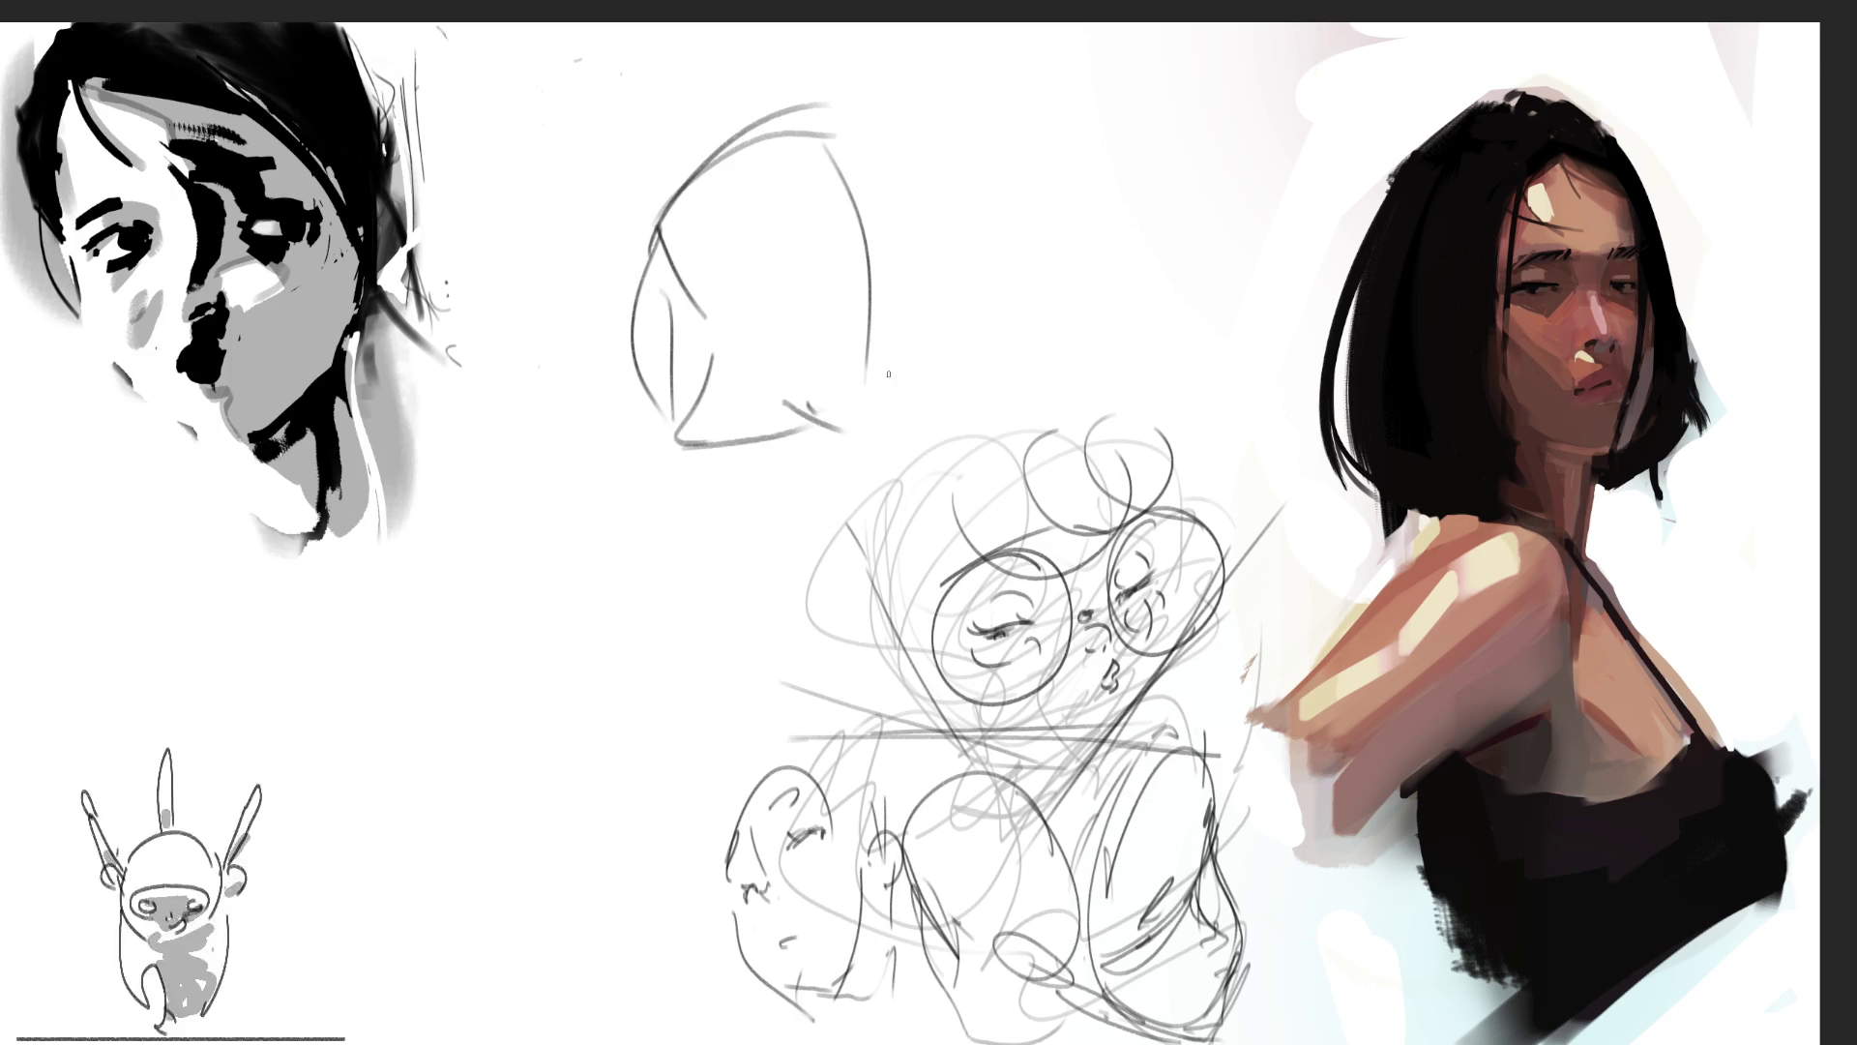
pyautogui.moveTo(888, 373); pyautogui.dragTo(858, 457)
pyautogui.moveTo(636, 290)
pyautogui.mouseDown()
pyautogui.moveTo(691, 531)
pyautogui.moveTo(743, 547)
pyautogui.moveTo(871, 530)
pyautogui.mouseUp()
pyautogui.moveTo(967, 356); pyautogui.dragTo(914, 465)
# Step: Refine the jaw and head contour, add a large oval beside it, then hide the central sketches
pyautogui.moveTo(691, 430)
pyautogui.mouseDown()
pyautogui.moveTo(678, 456)
pyautogui.moveTo(772, 531)
pyautogui.moveTo(809, 519)
pyautogui.mouseUp()
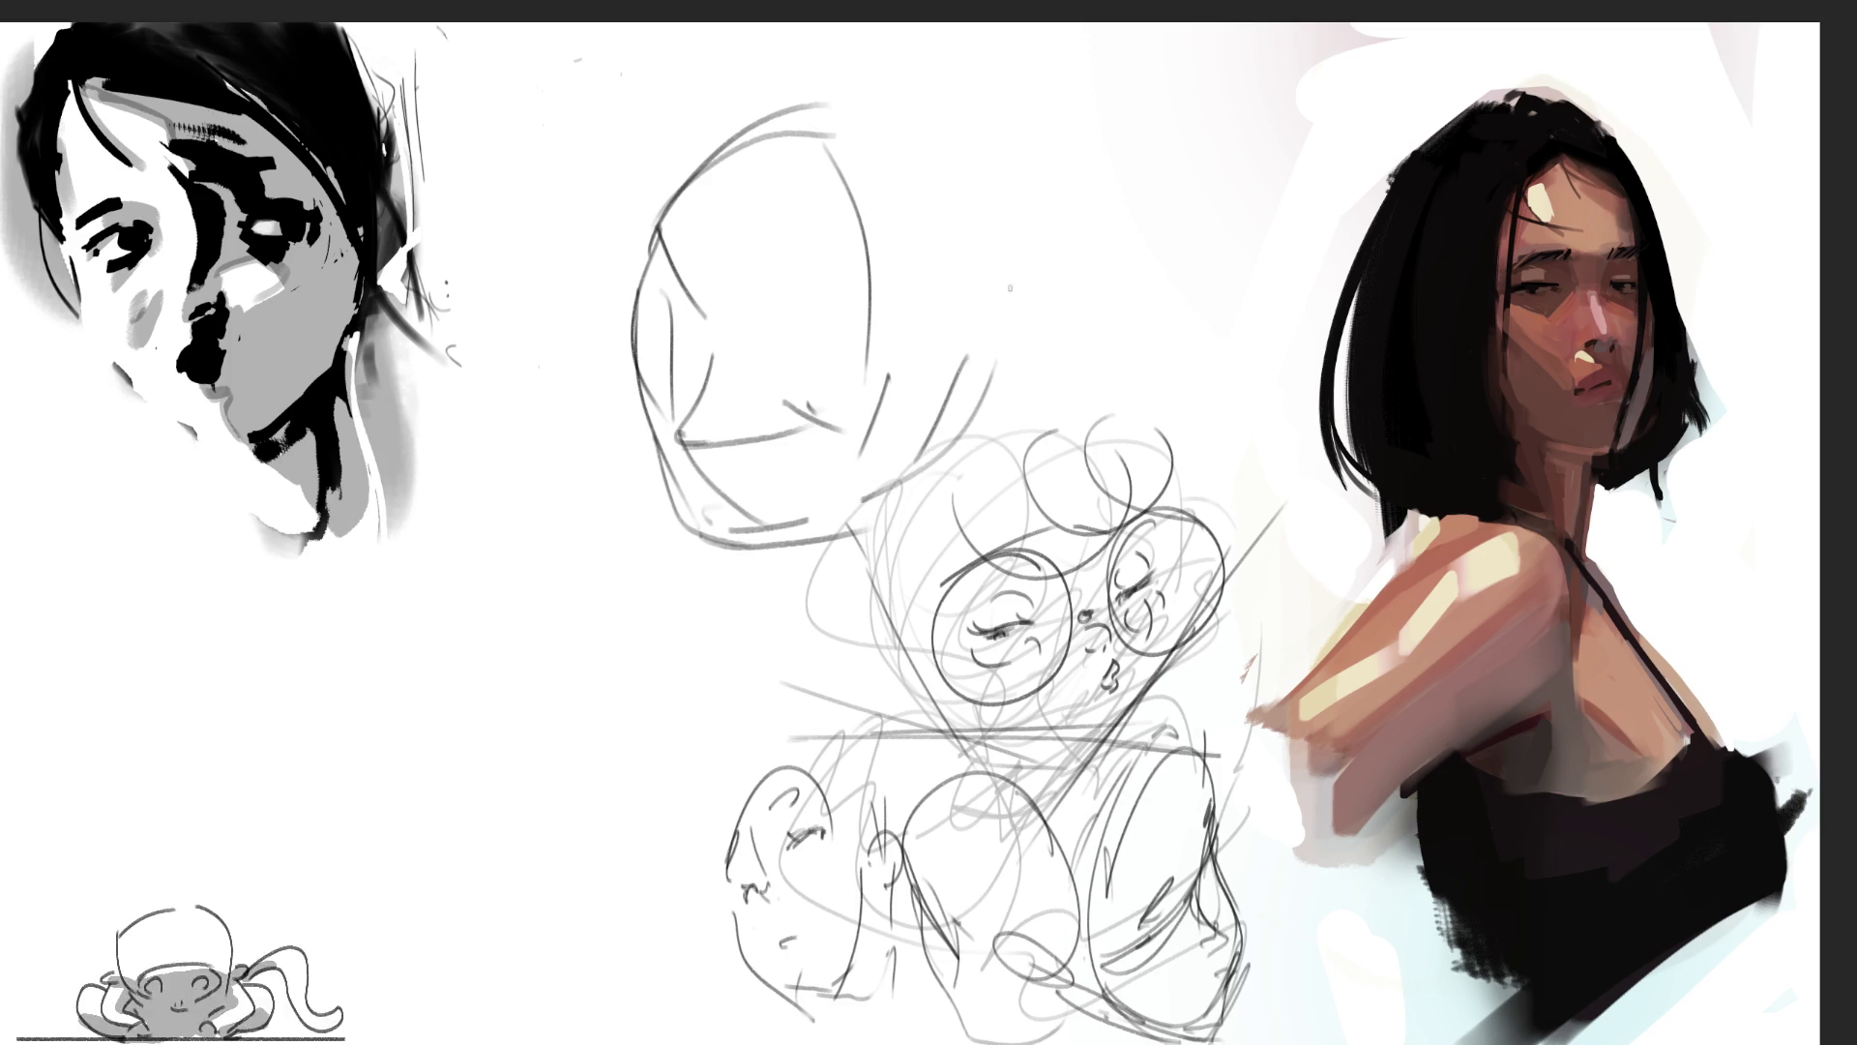
pyautogui.moveTo(997, 363); pyautogui.dragTo(861, 503)
pyautogui.moveTo(1008, 246); pyautogui.dragTo(882, 498)
pyautogui.moveTo(927, 232)
pyautogui.mouseDown()
pyautogui.moveTo(814, 122)
pyautogui.moveTo(996, 259)
pyautogui.mouseUp()
pyautogui.moveTo(996, 149)
pyautogui.mouseDown()
pyautogui.moveTo(1006, 392)
pyautogui.moveTo(952, 454)
pyautogui.mouseUp()
pyautogui.moveTo(535, 498); pyautogui.dragTo(584, 724)
pyautogui.moveTo(579, 682)
pyautogui.mouseDown()
pyautogui.moveTo(713, 546)
pyautogui.moveTo(677, 812)
pyautogui.mouseUp()
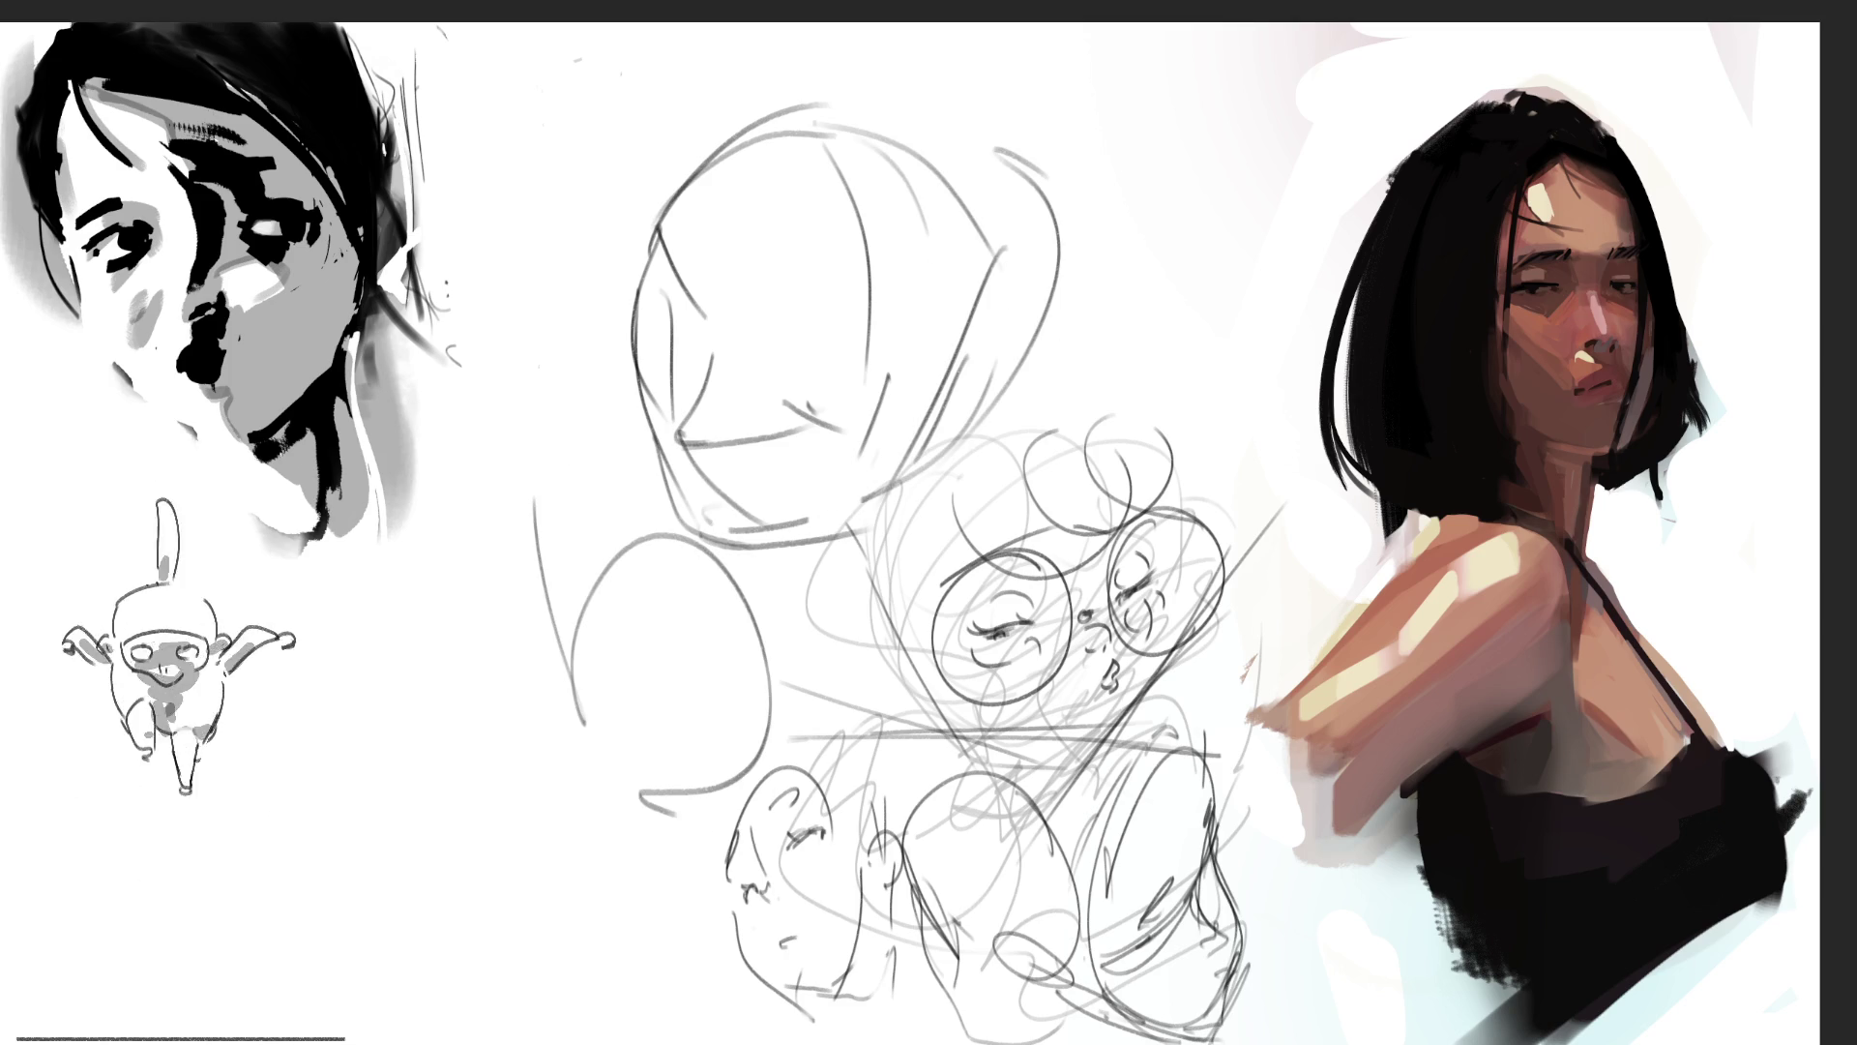
pyautogui.press('Delete')
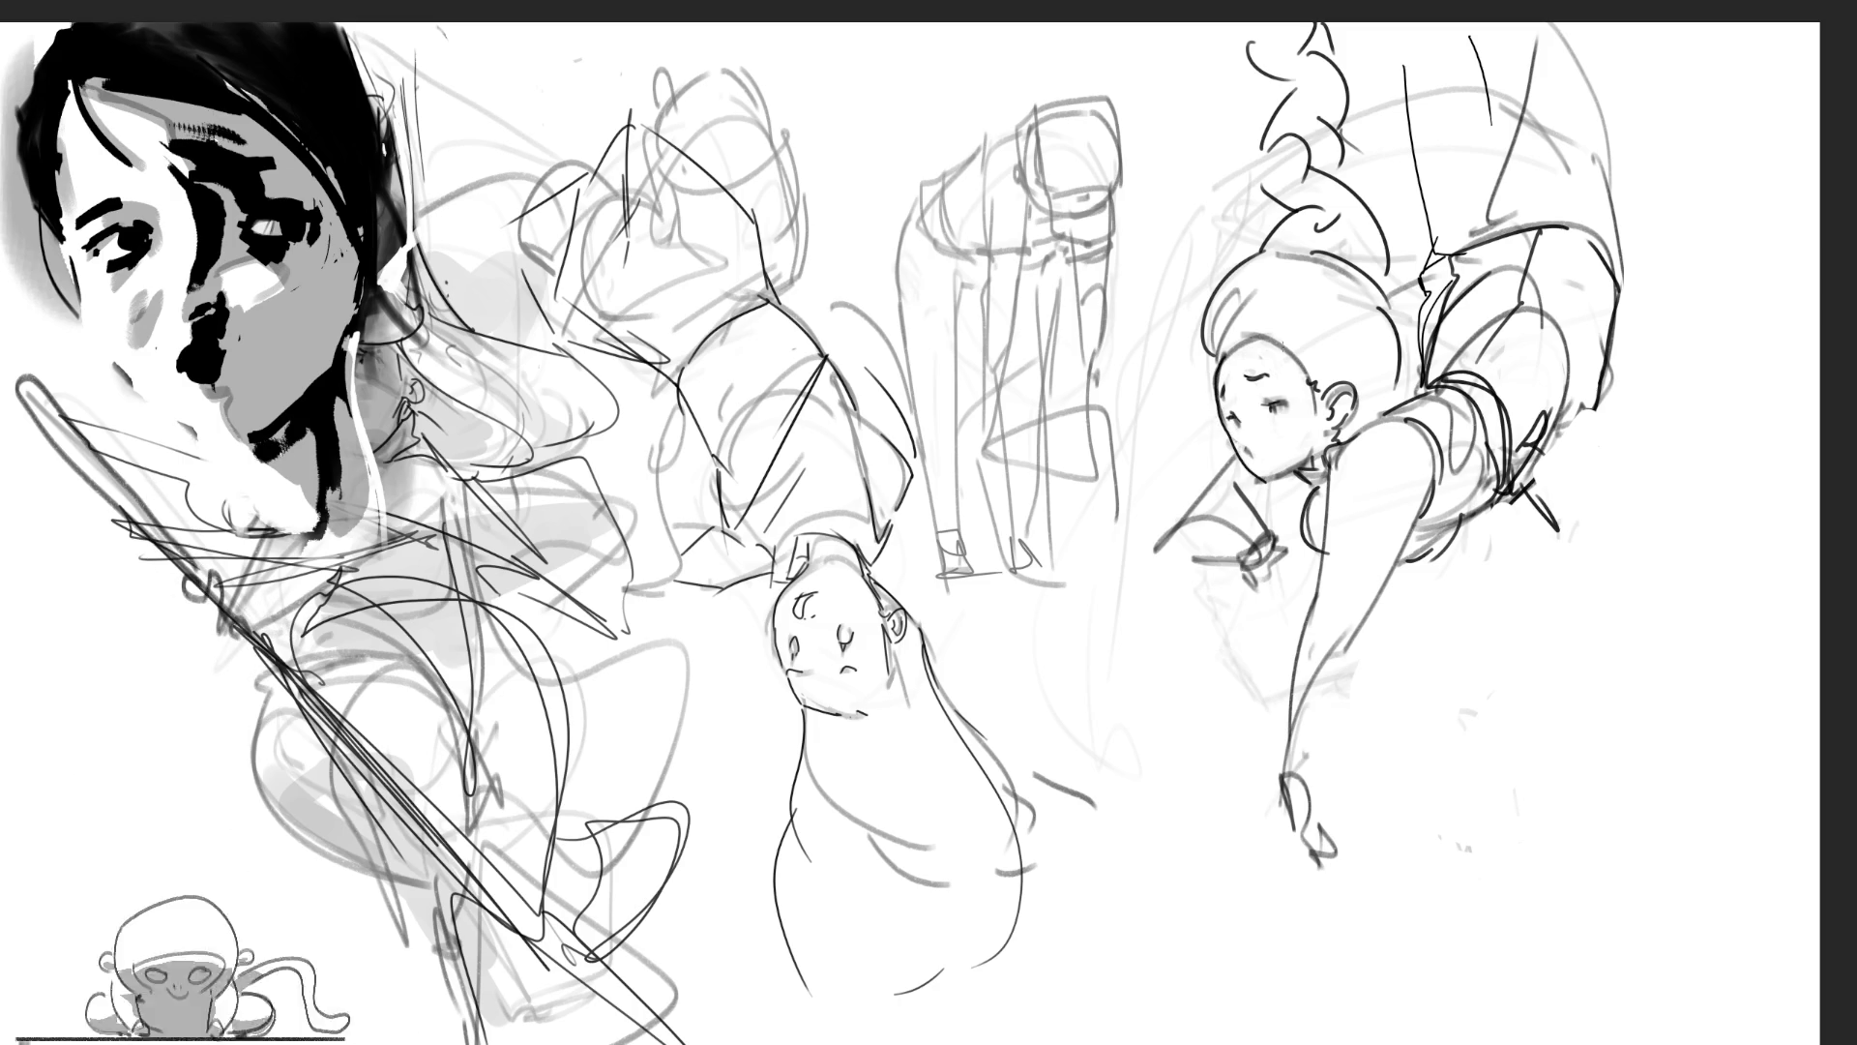
# Step: Add dark pen accents to the right girl's chin, mouth, eye and arm
pyautogui.moveTo(1256, 485); pyautogui.dragTo(1319, 449)
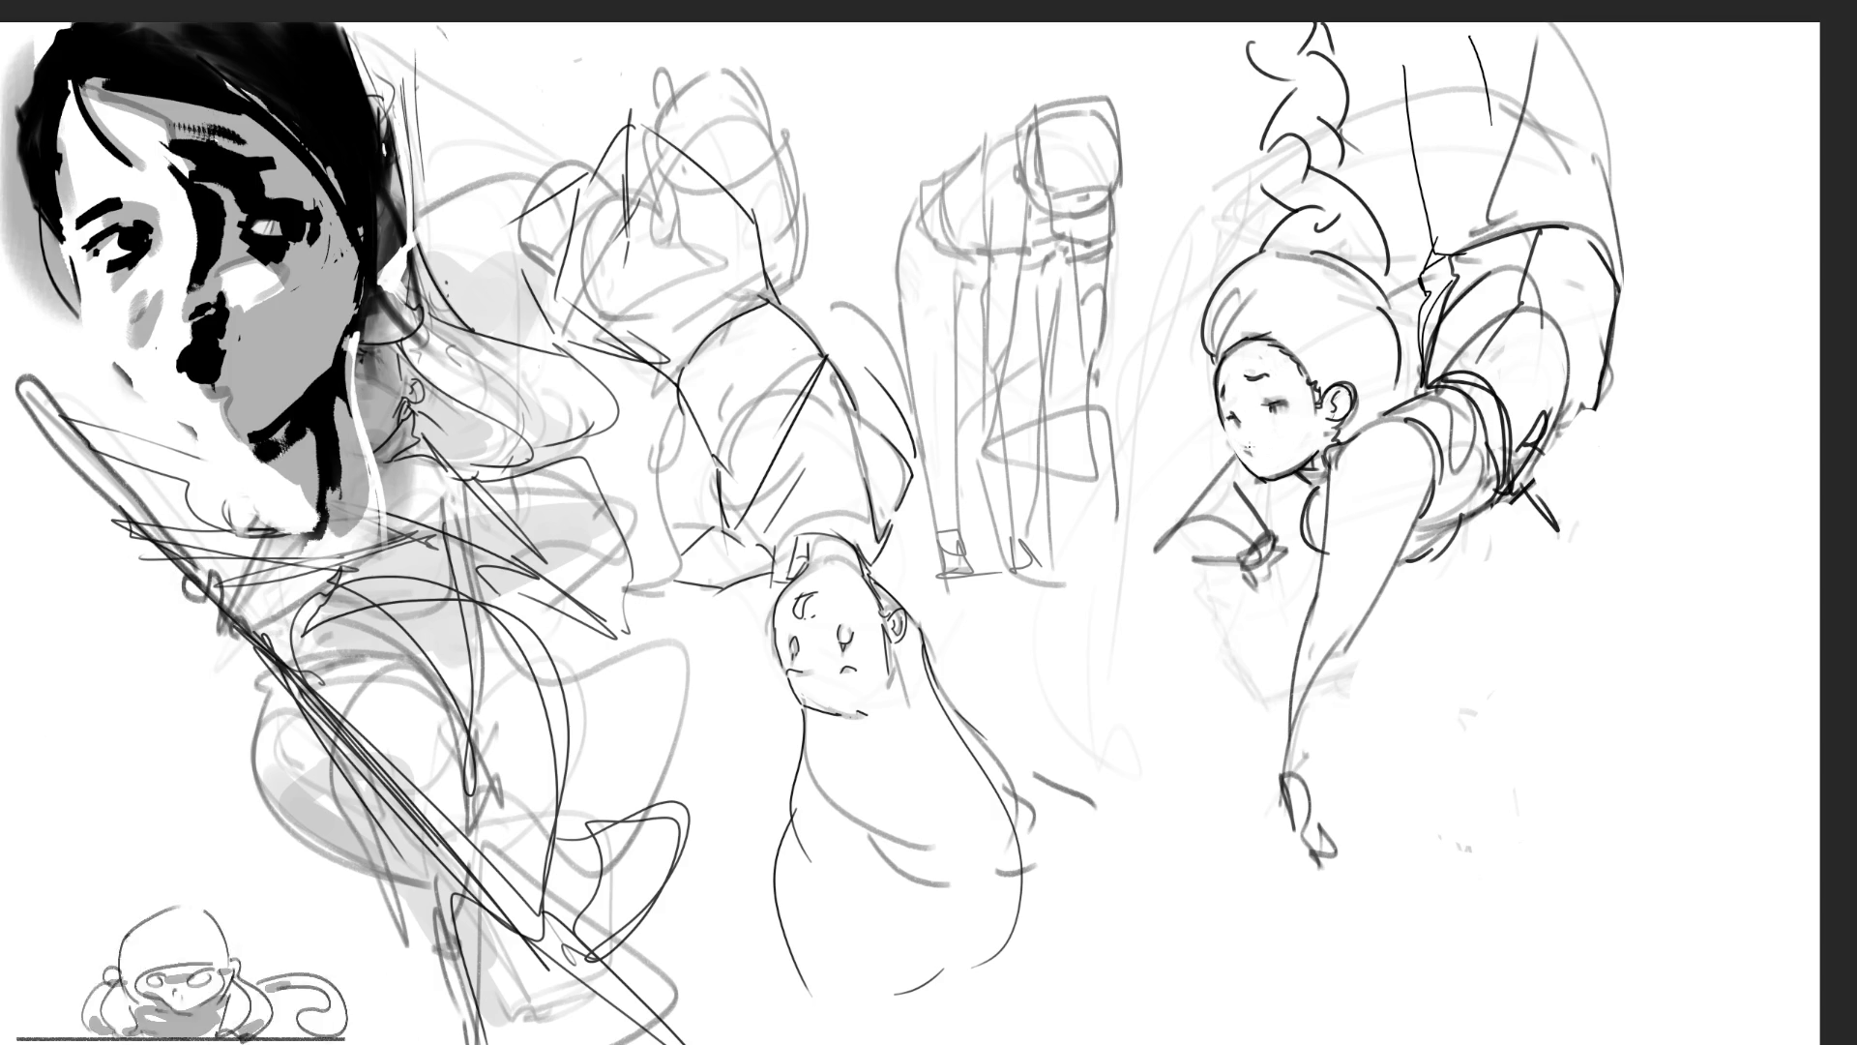
pyautogui.moveTo(1245, 448); pyautogui.dragTo(1272, 455)
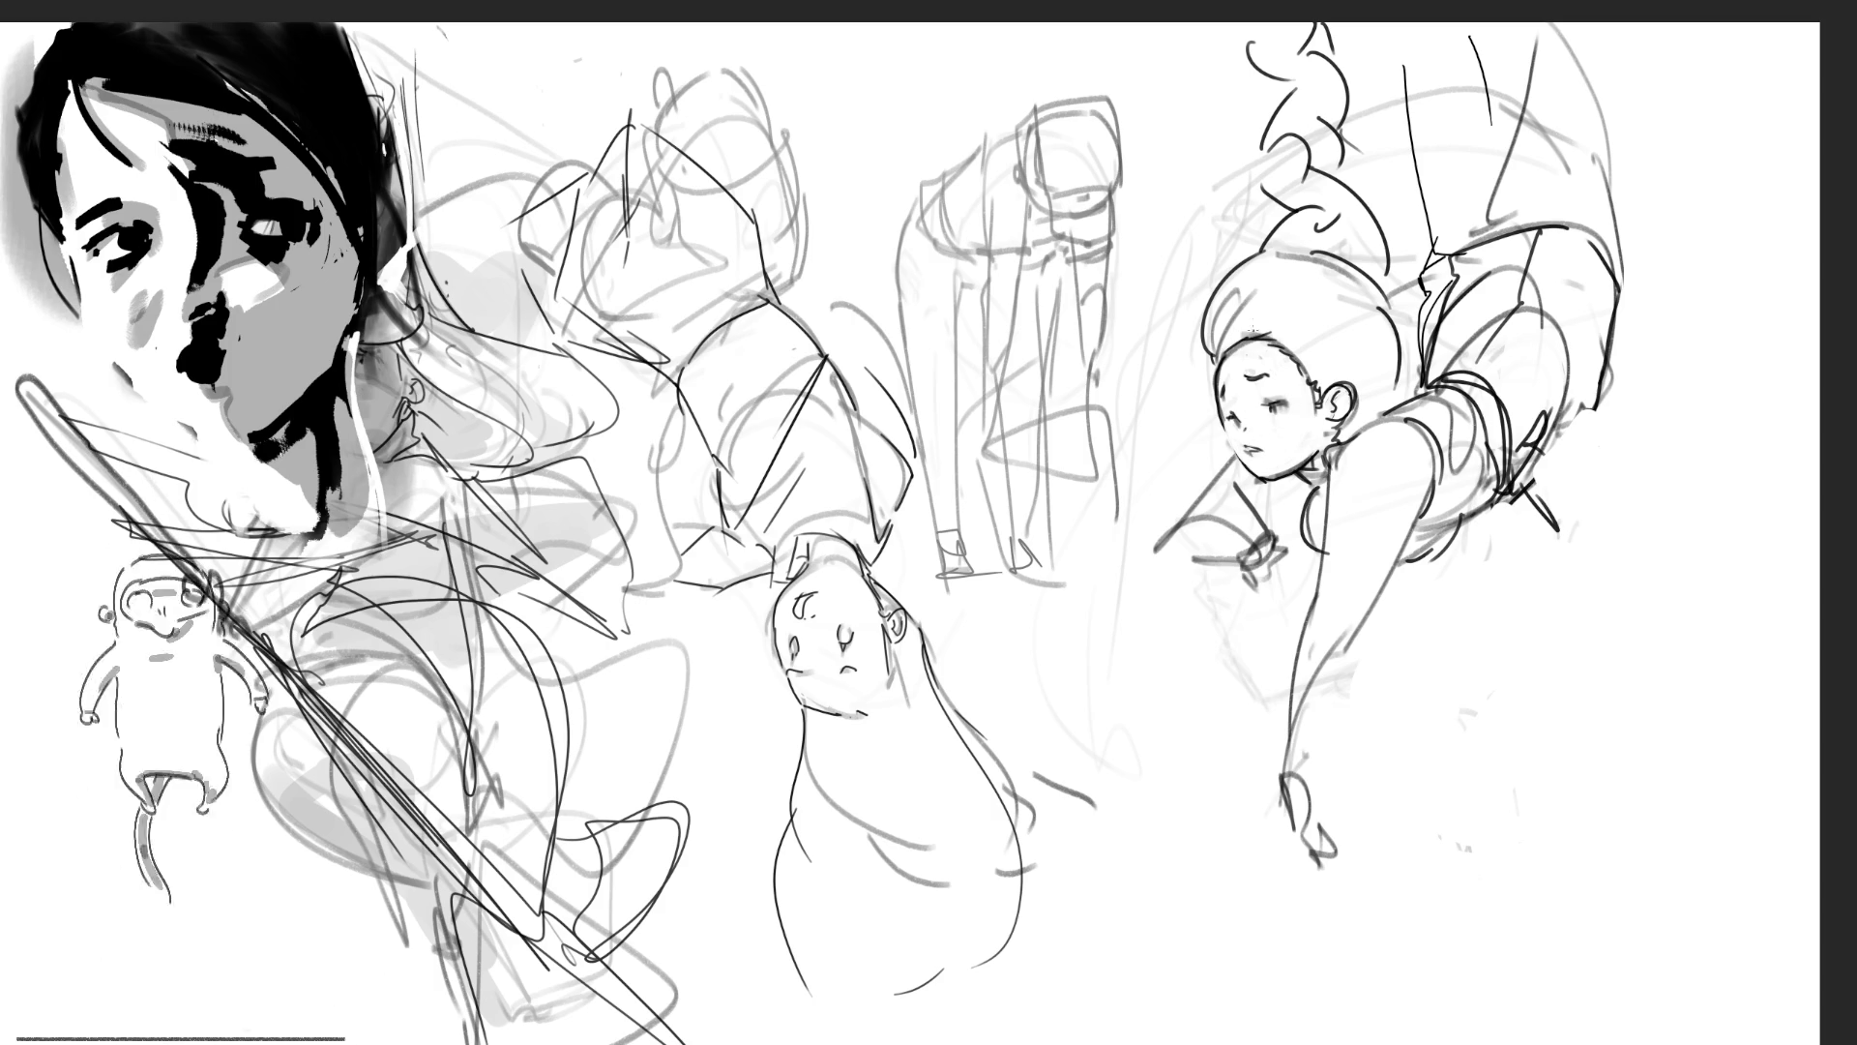
pyautogui.moveTo(1226, 388)
pyautogui.mouseDown()
pyautogui.moveTo(1297, 467)
pyautogui.moveTo(1264, 439)
pyautogui.mouseUp()
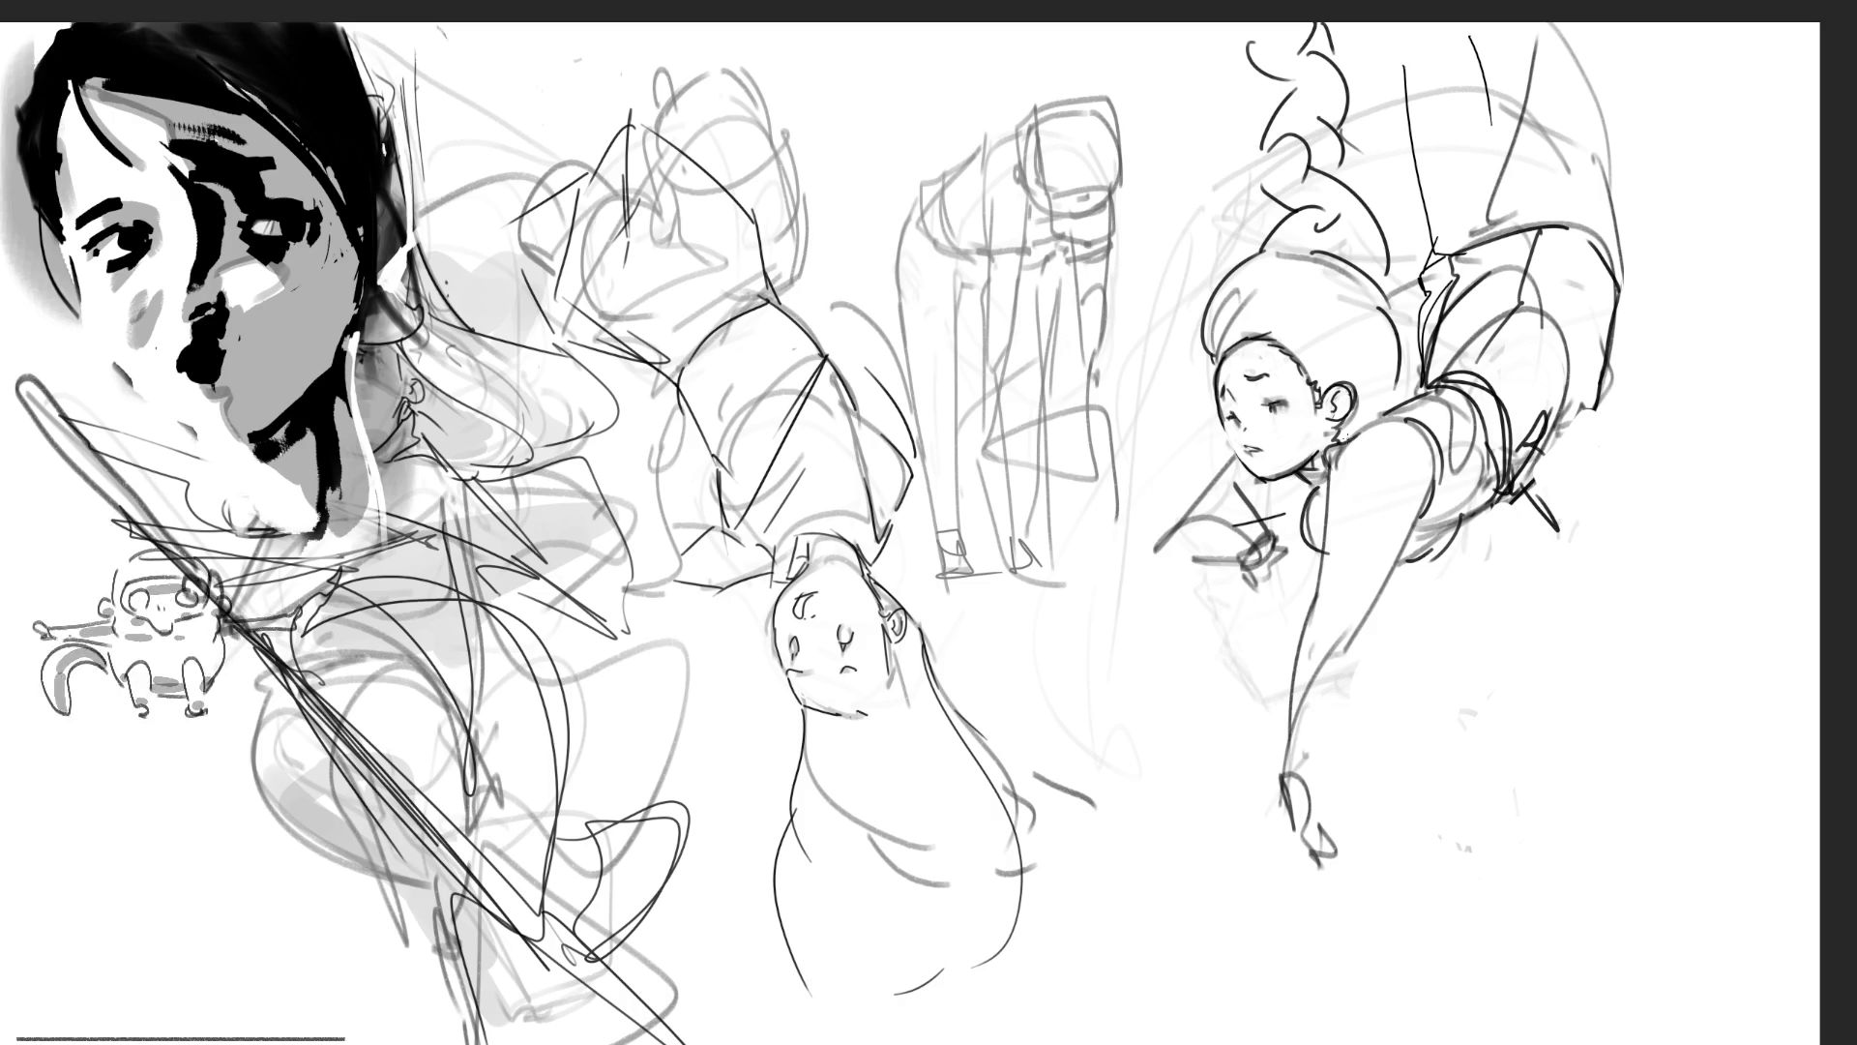
pyautogui.moveTo(1166, 523); pyautogui.dragTo(1244, 475)
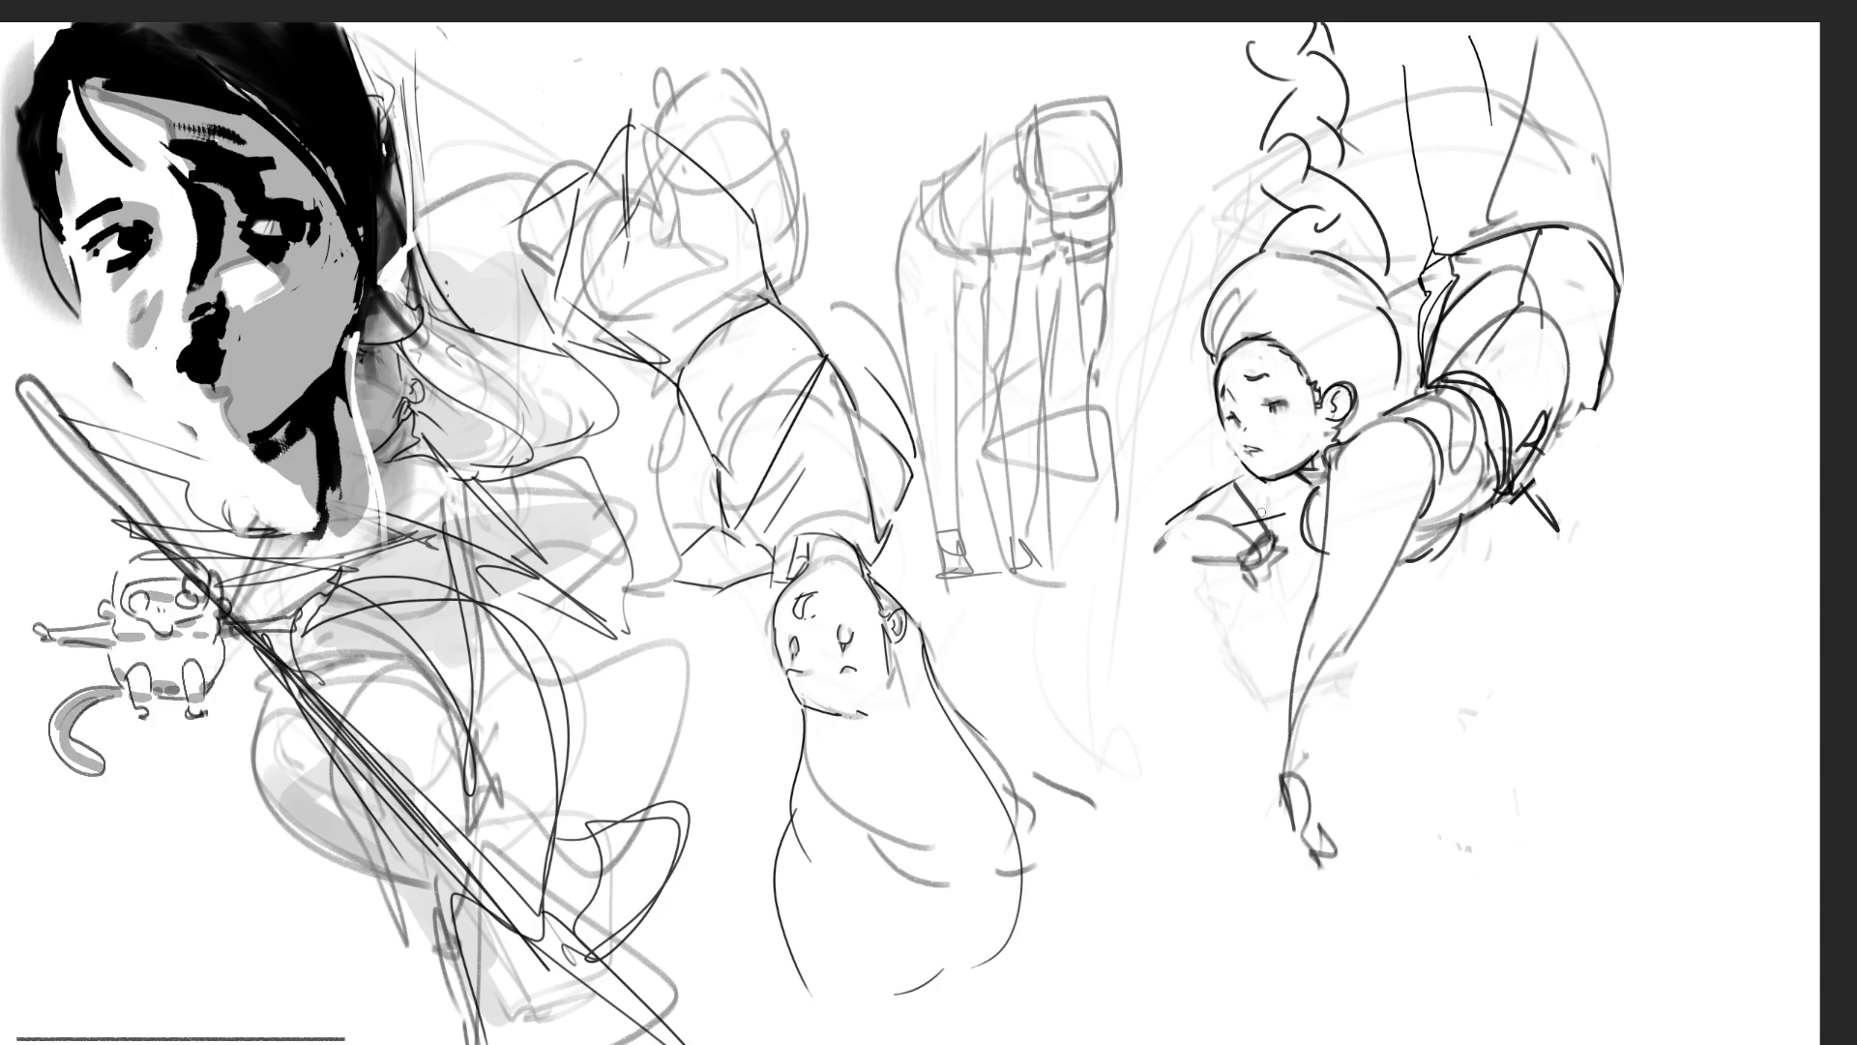
# Step: Ink dark lines along the girl's shoulder and arm, undoing the excess, then mark her collar
pyautogui.moveTo(1350, 457); pyautogui.dragTo(1334, 630)
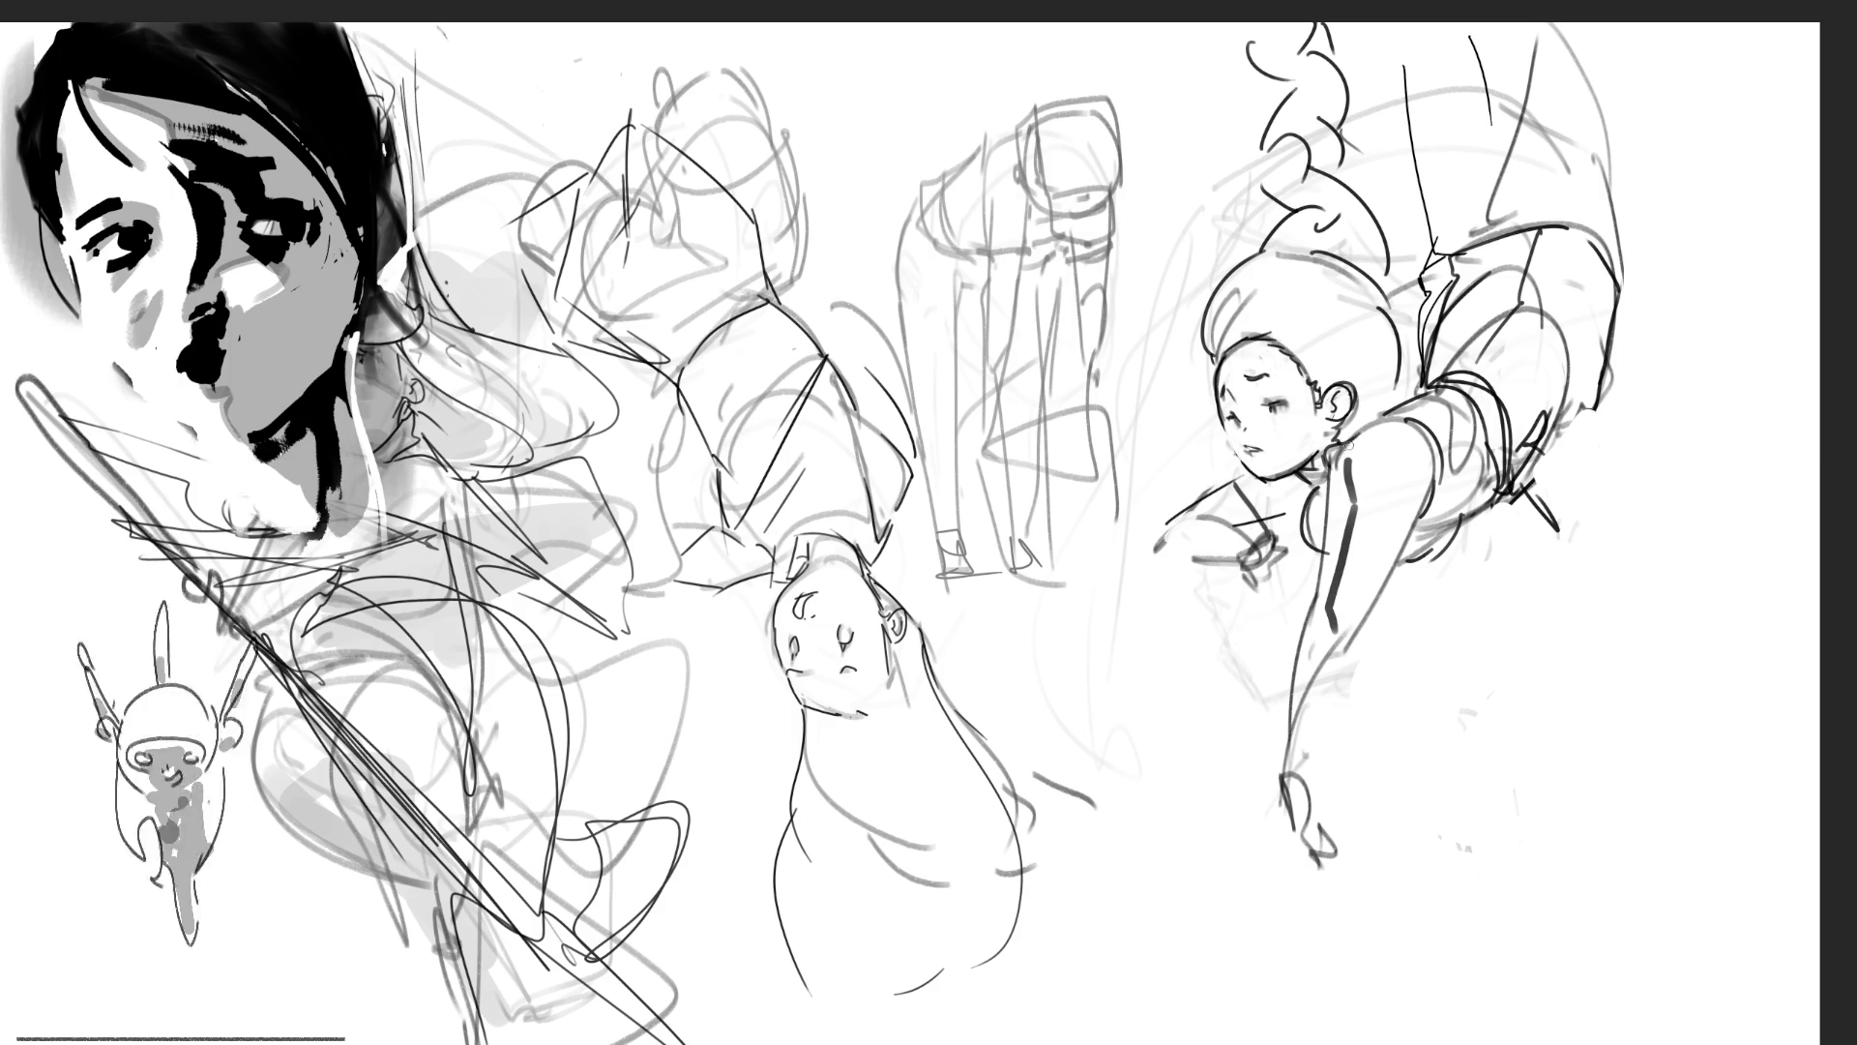
pyautogui.moveTo(1347, 447); pyautogui.dragTo(1400, 416)
pyautogui.moveTo(1347, 638)
pyautogui.mouseDown()
pyautogui.moveTo(1443, 449)
pyautogui.moveTo(1389, 571)
pyautogui.mouseUp()
pyautogui.hotkey('ctrl', 'z')
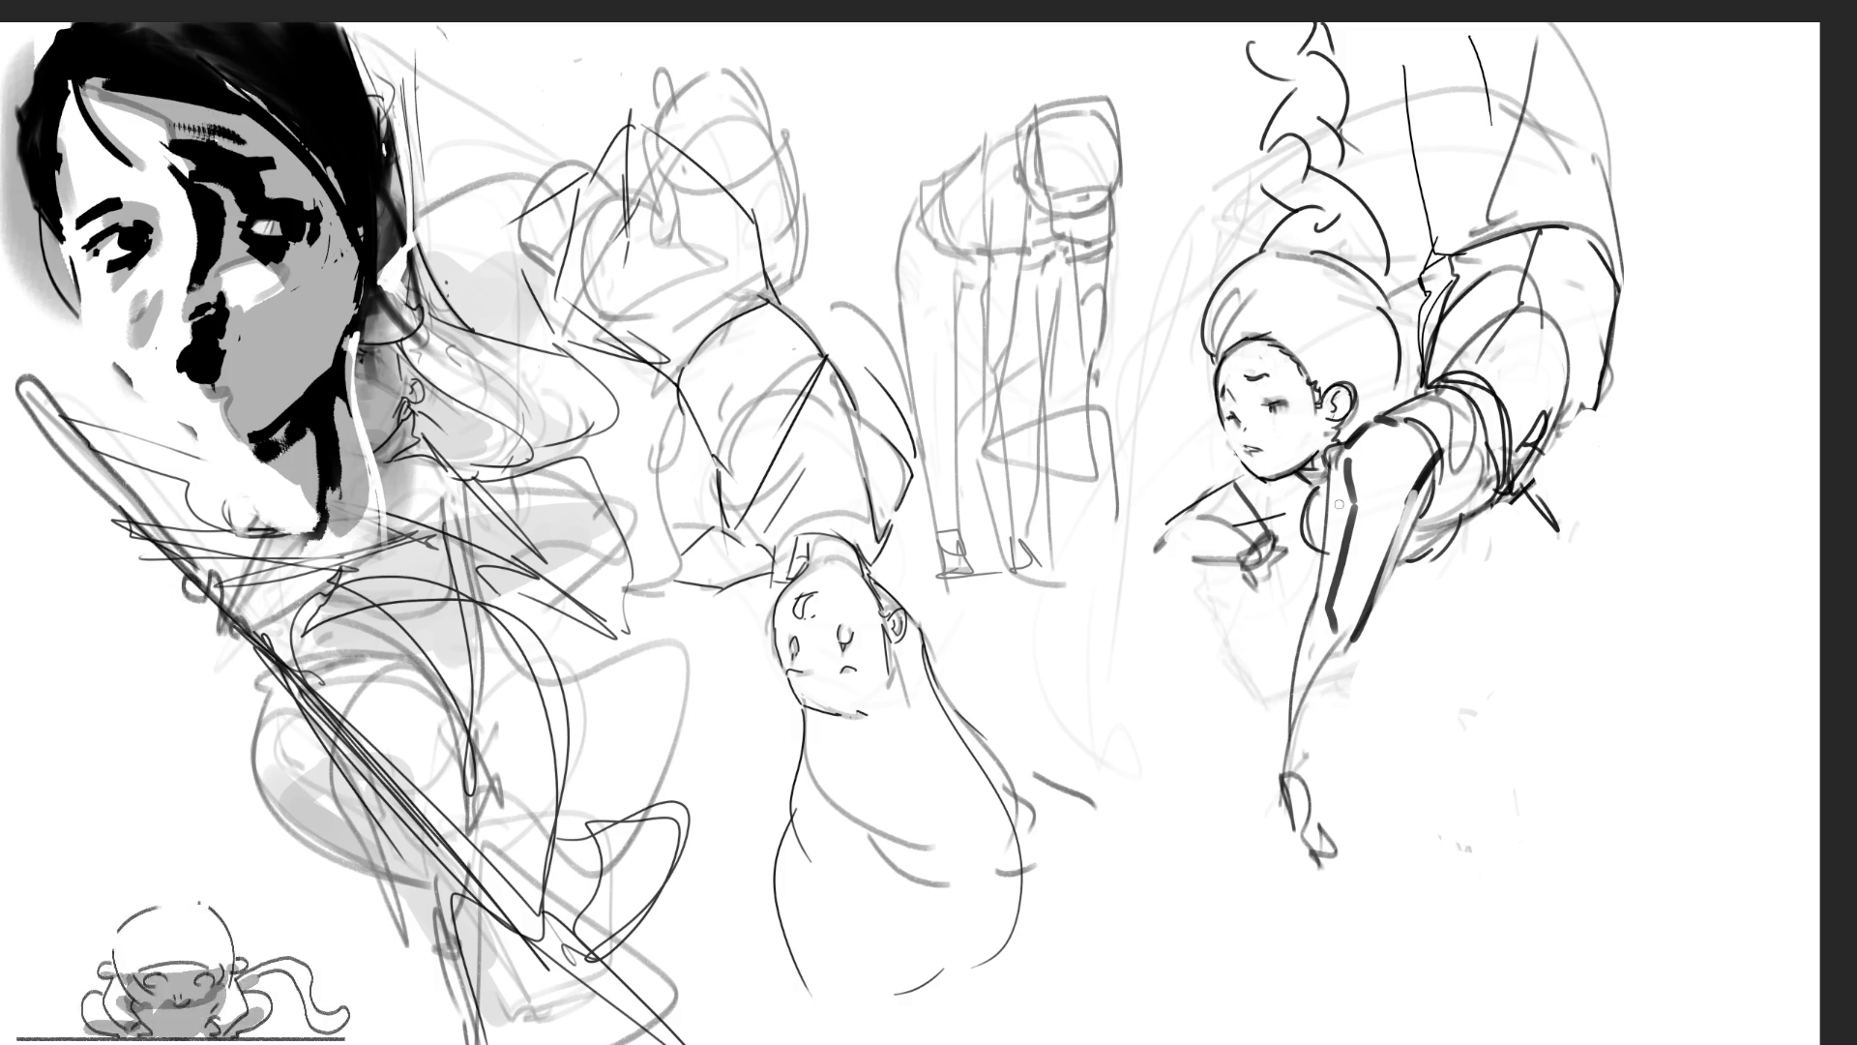
pyautogui.moveTo(1339, 504); pyautogui.dragTo(1297, 677)
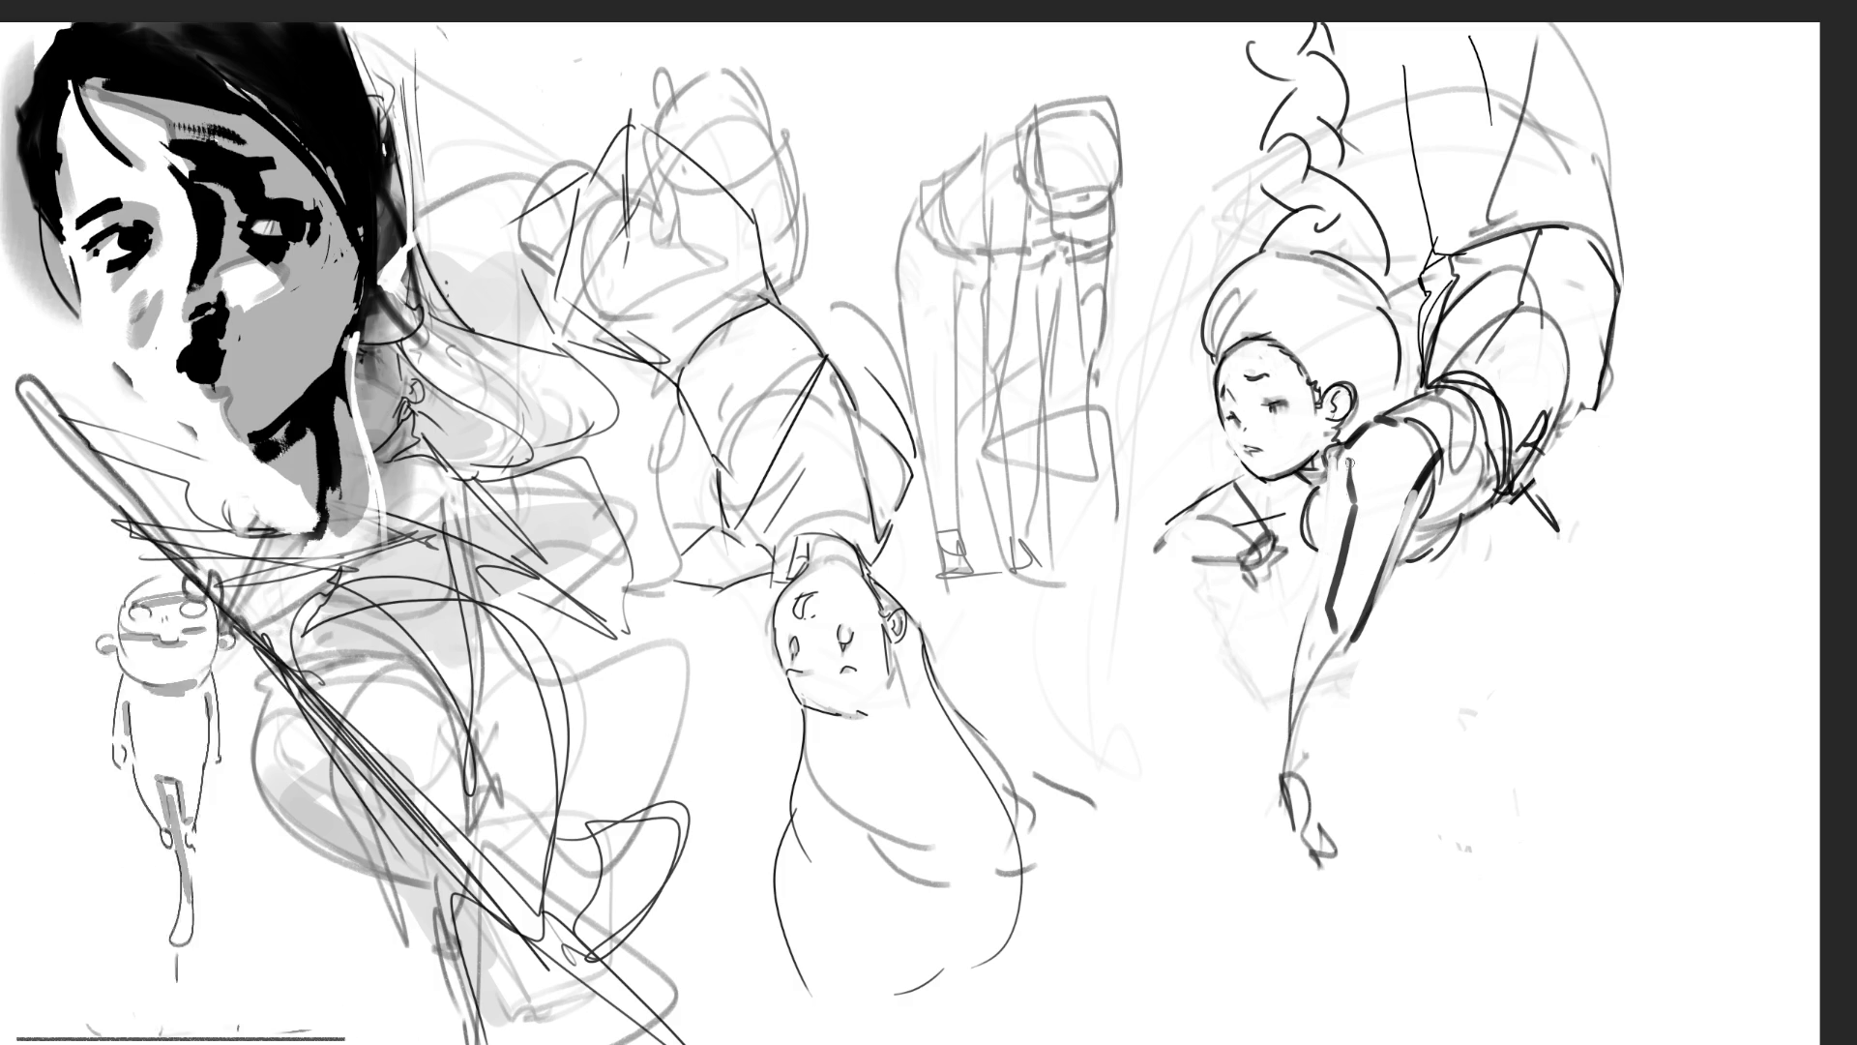
pyautogui.moveTo(1342, 474); pyautogui.dragTo(1360, 460)
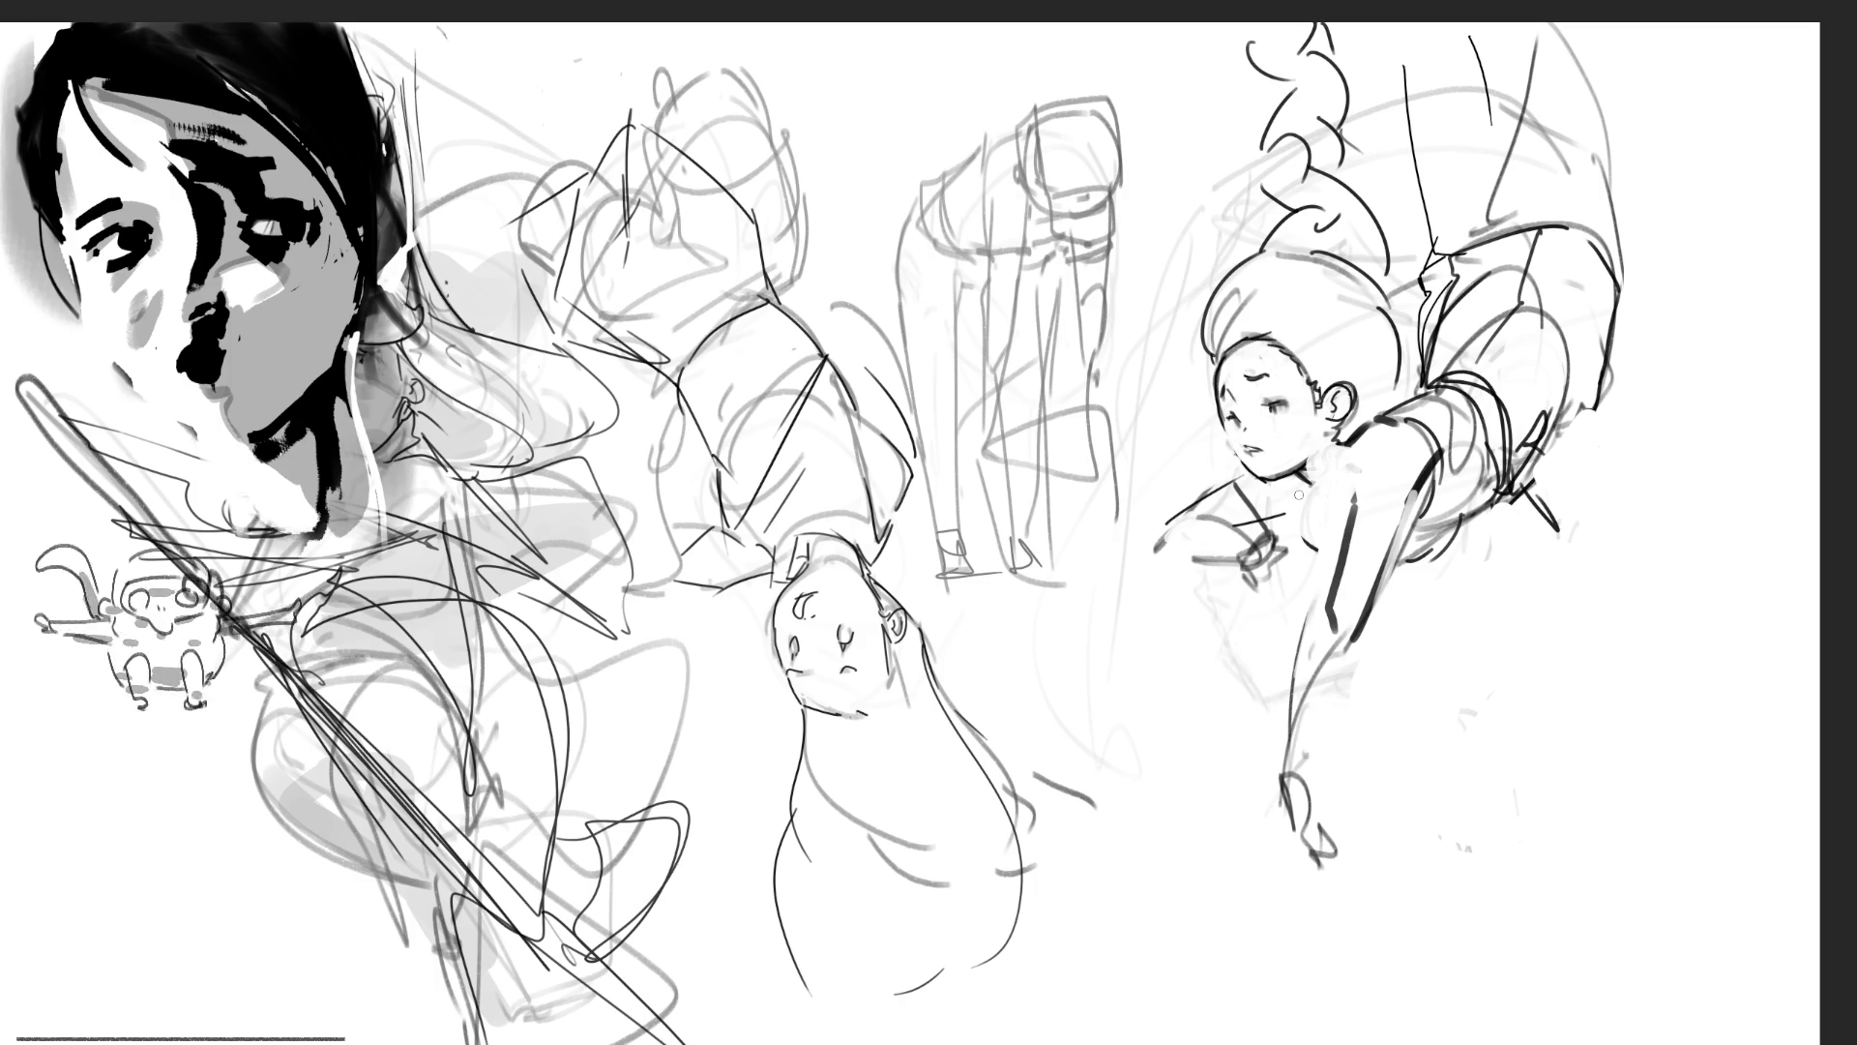
pyautogui.moveTo(1297, 492)
pyautogui.mouseDown()
pyautogui.moveTo(1327, 510)
pyautogui.moveTo(1354, 489)
pyautogui.mouseUp()
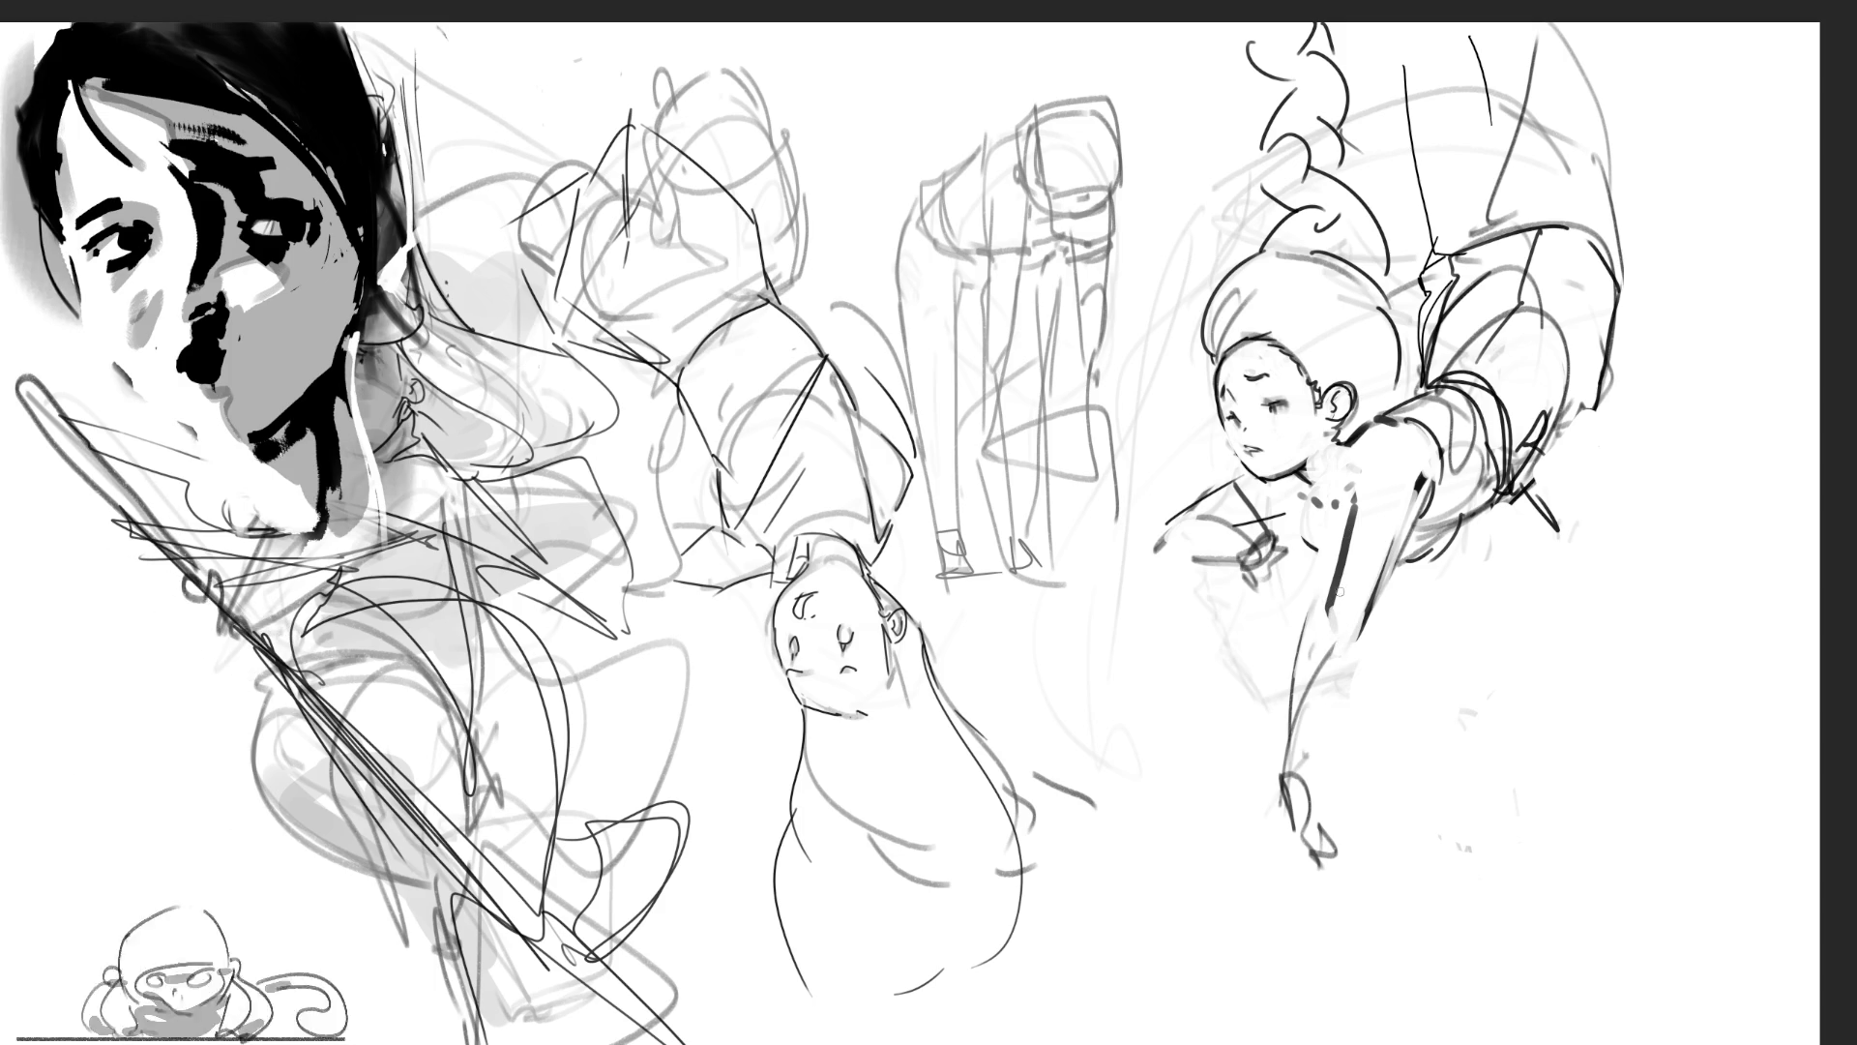
# Step: Draw bold dark strokes down the girl's lower arm and thicken her shoulder line
pyautogui.moveTo(1334, 592)
pyautogui.mouseDown()
pyautogui.moveTo(1283, 702)
pyautogui.moveTo(1264, 808)
pyautogui.mouseUp()
pyautogui.moveTo(1364, 635); pyautogui.dragTo(1273, 791)
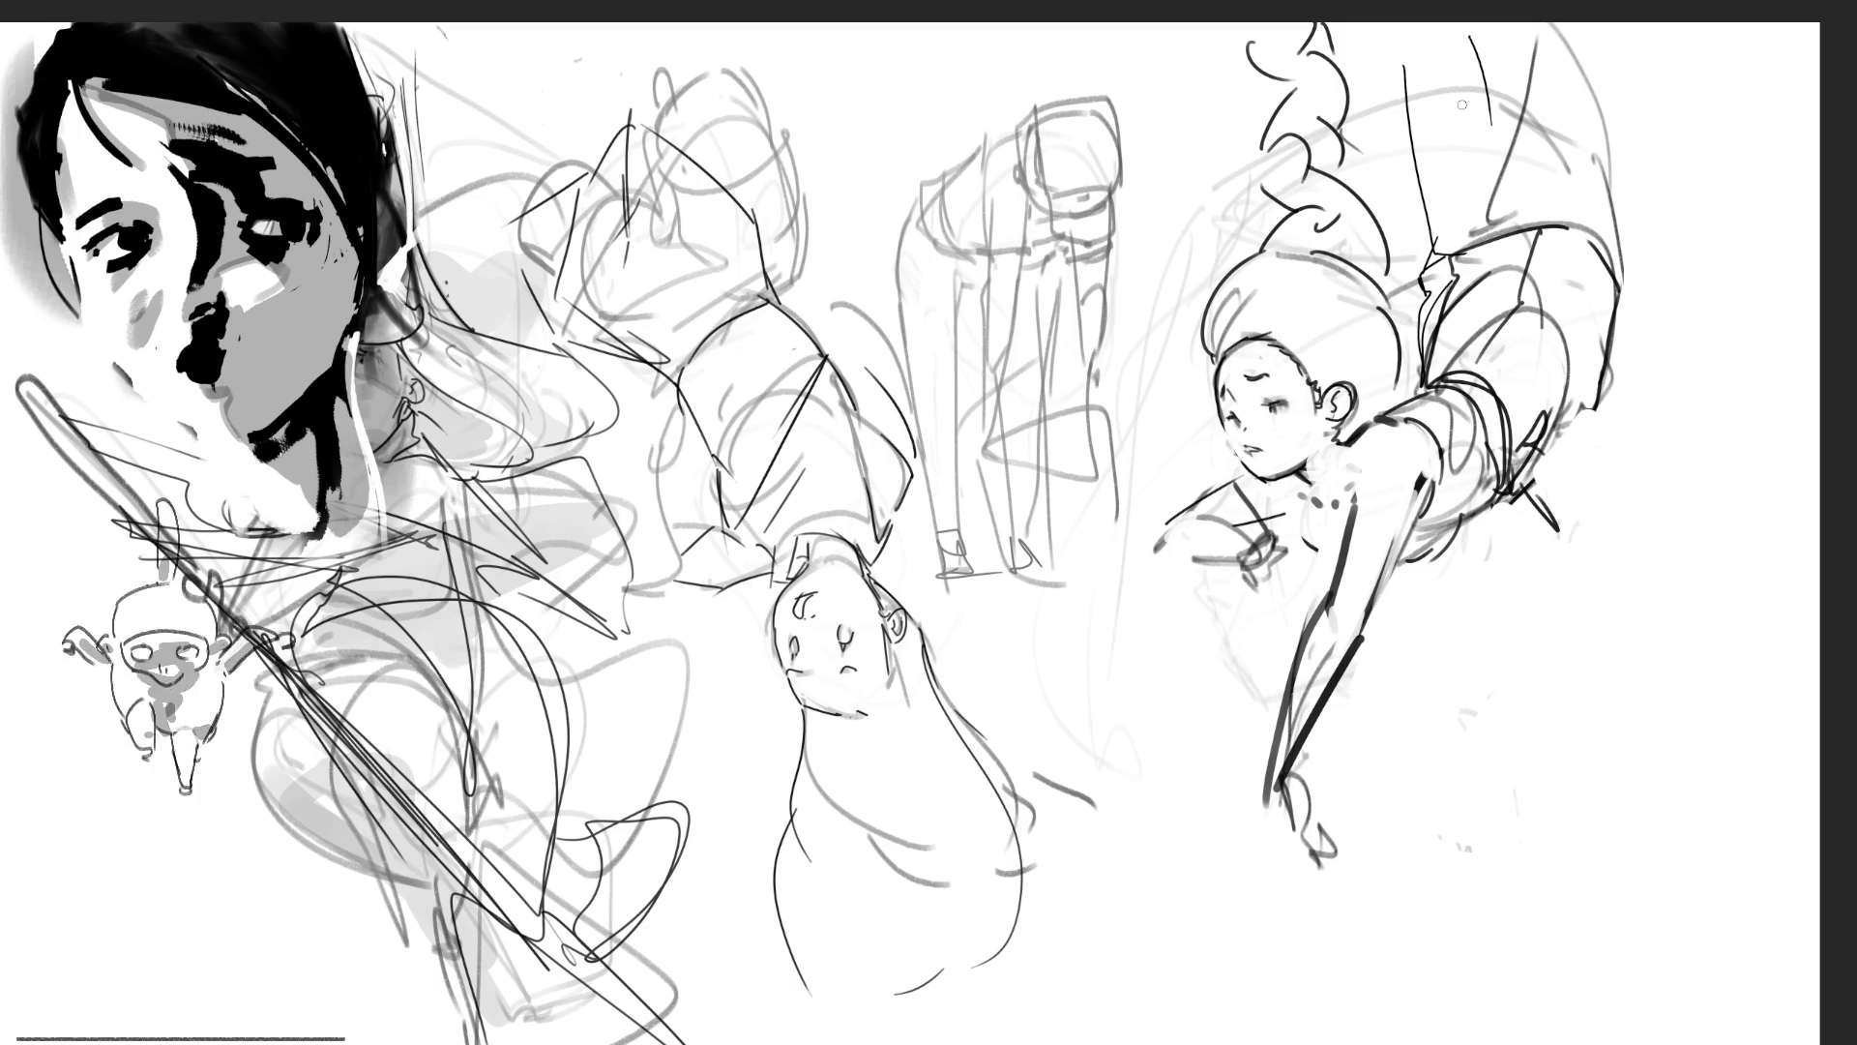
pyautogui.moveTo(1405, 424); pyautogui.dragTo(1463, 399)
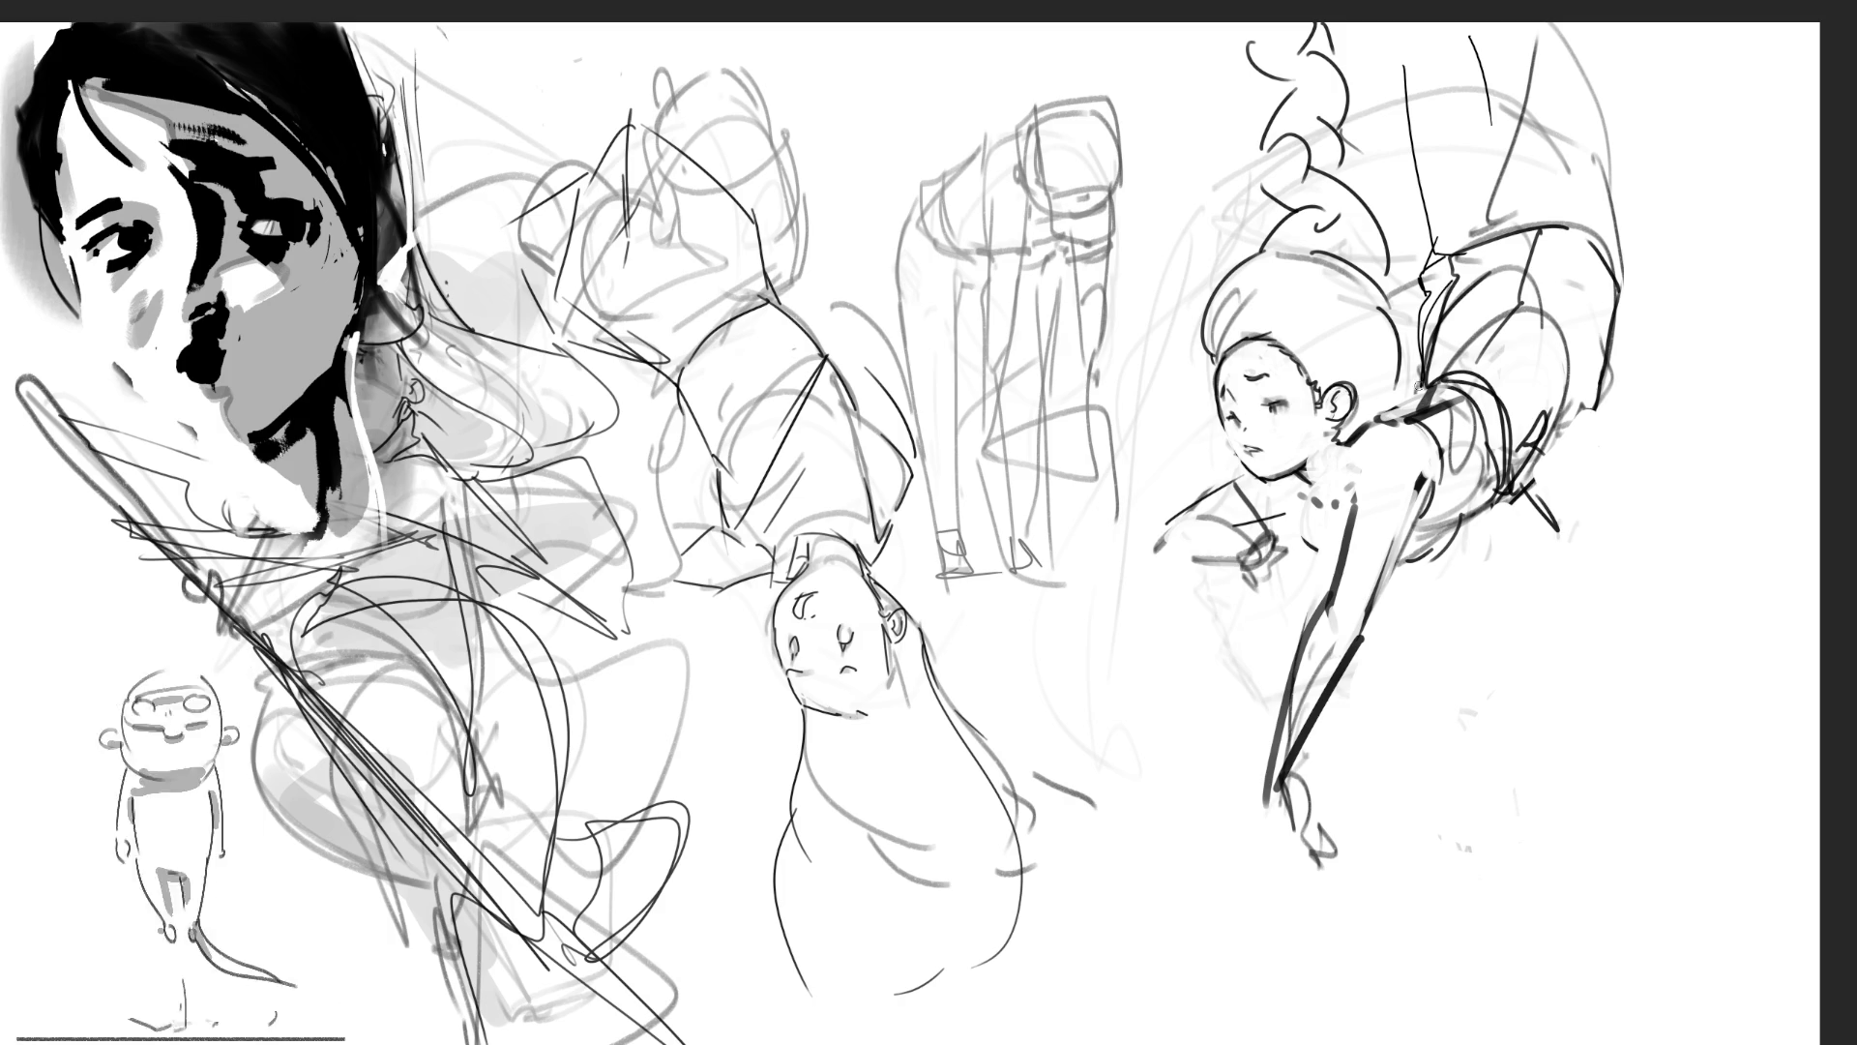
pyautogui.moveTo(1439, 402)
pyautogui.mouseDown()
pyautogui.moveTo(1423, 378)
pyautogui.moveTo(1461, 384)
pyautogui.mouseUp()
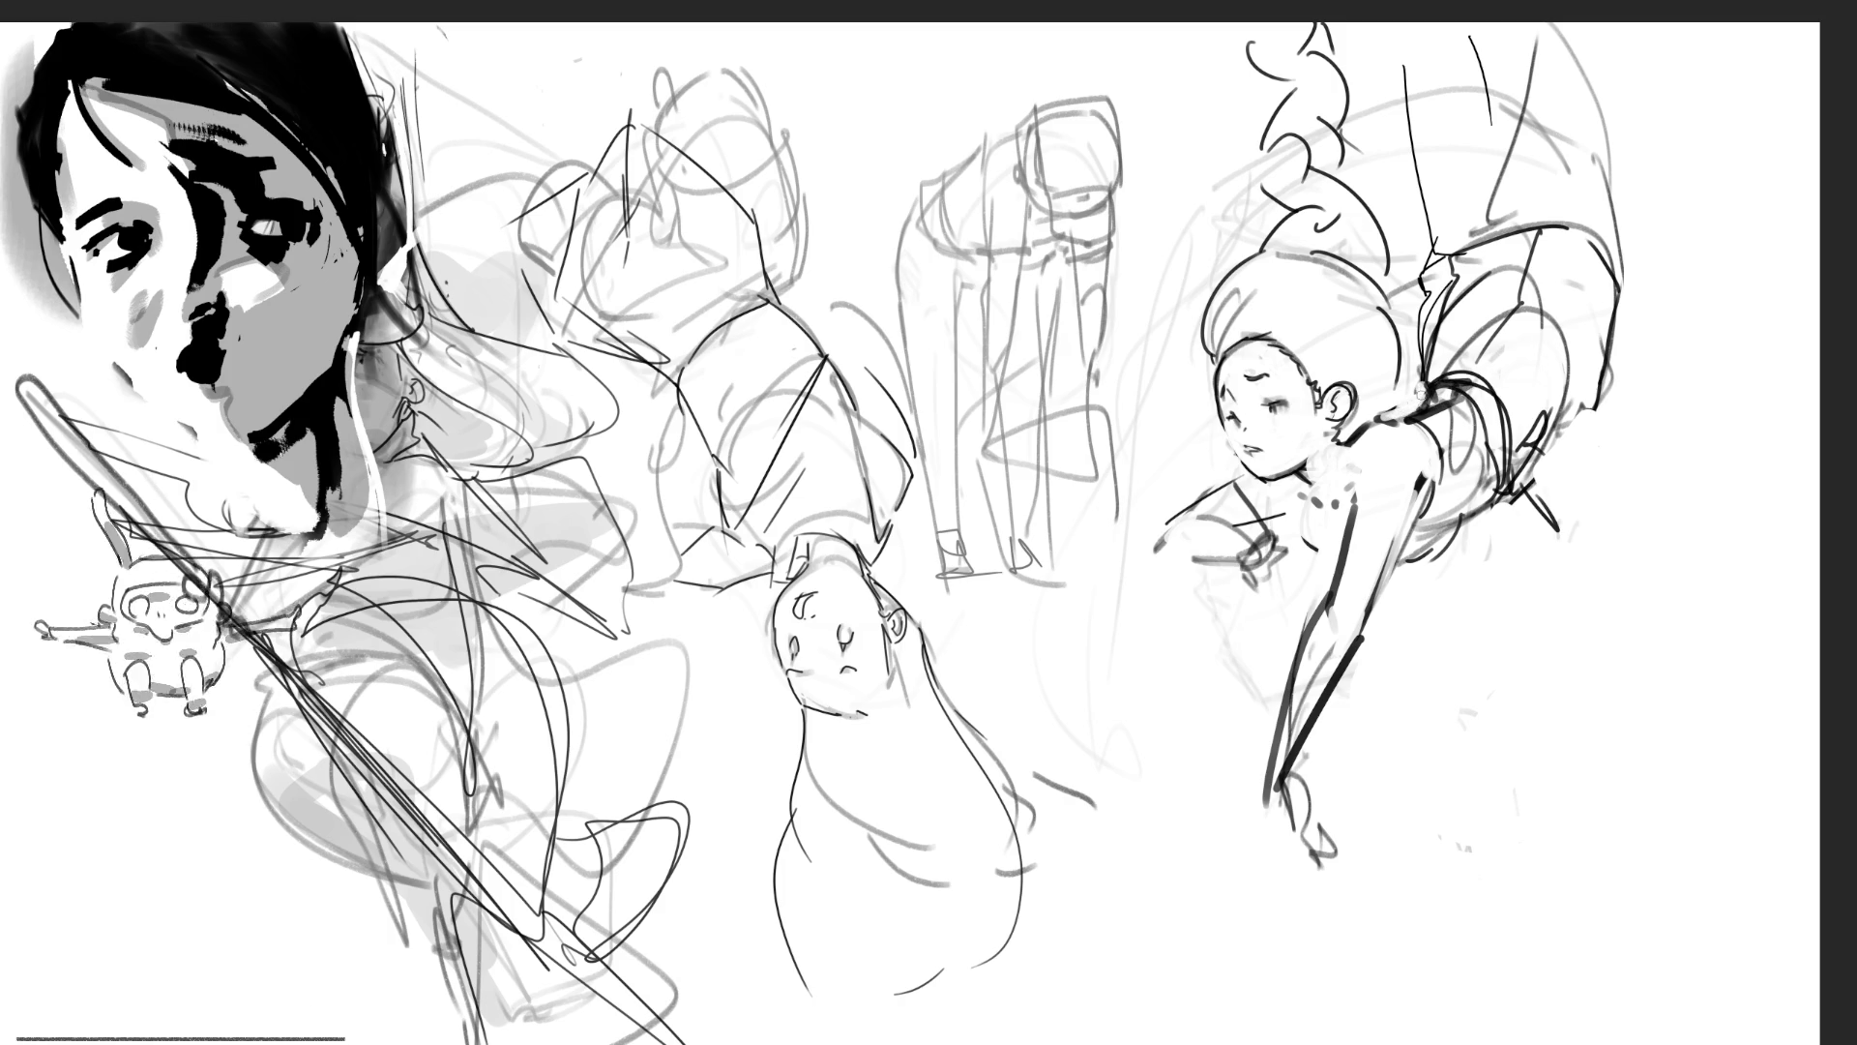